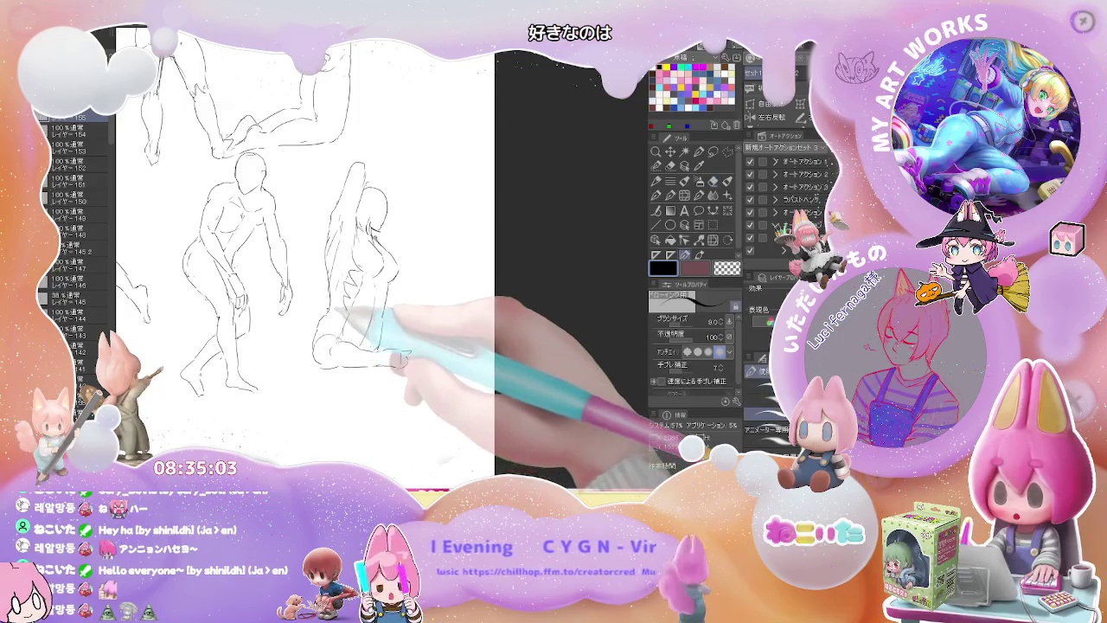
# - Add fine pen strokes along the kneeling figure's back, alternating with the eraser, then zoom out
pyautogui.press('p')
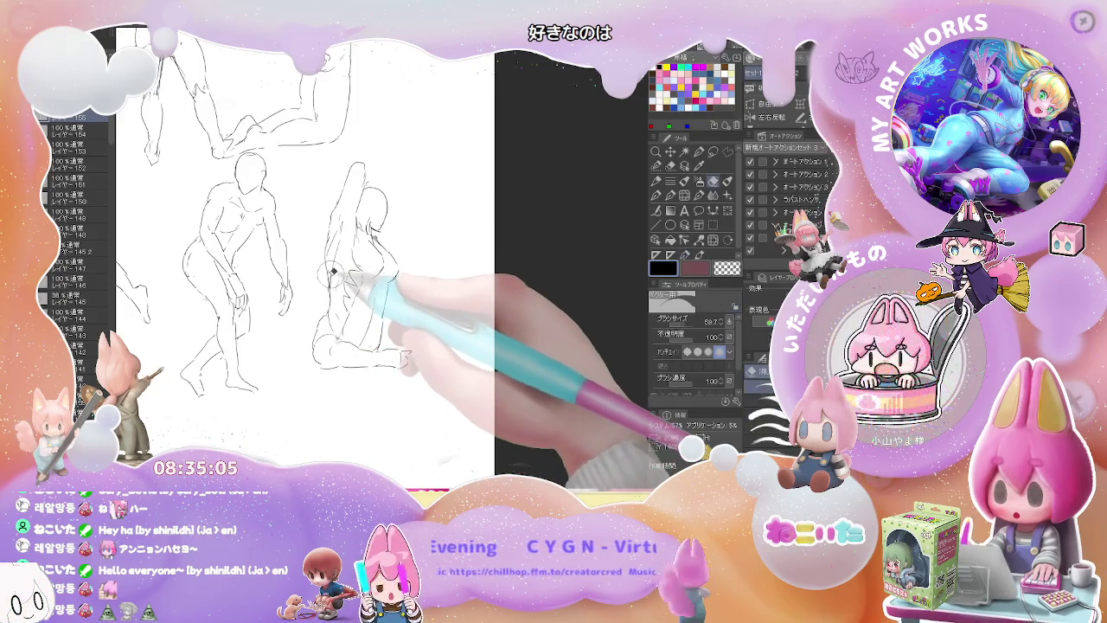
pyautogui.moveTo(381, 286); pyautogui.dragTo(362, 232)
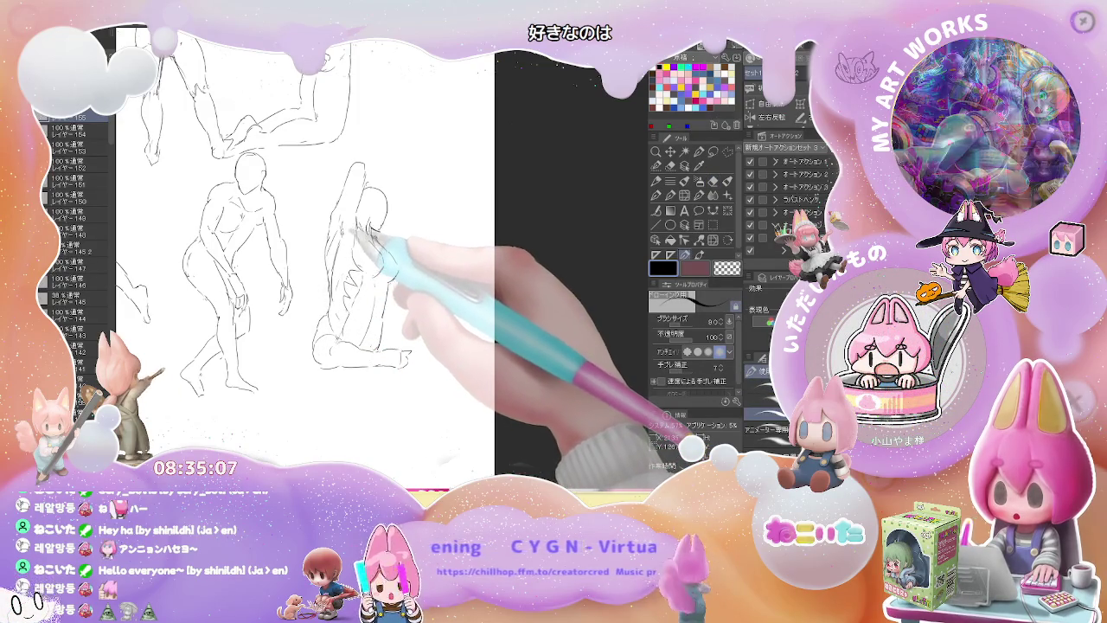
pyautogui.press('e')
pyautogui.press('p')
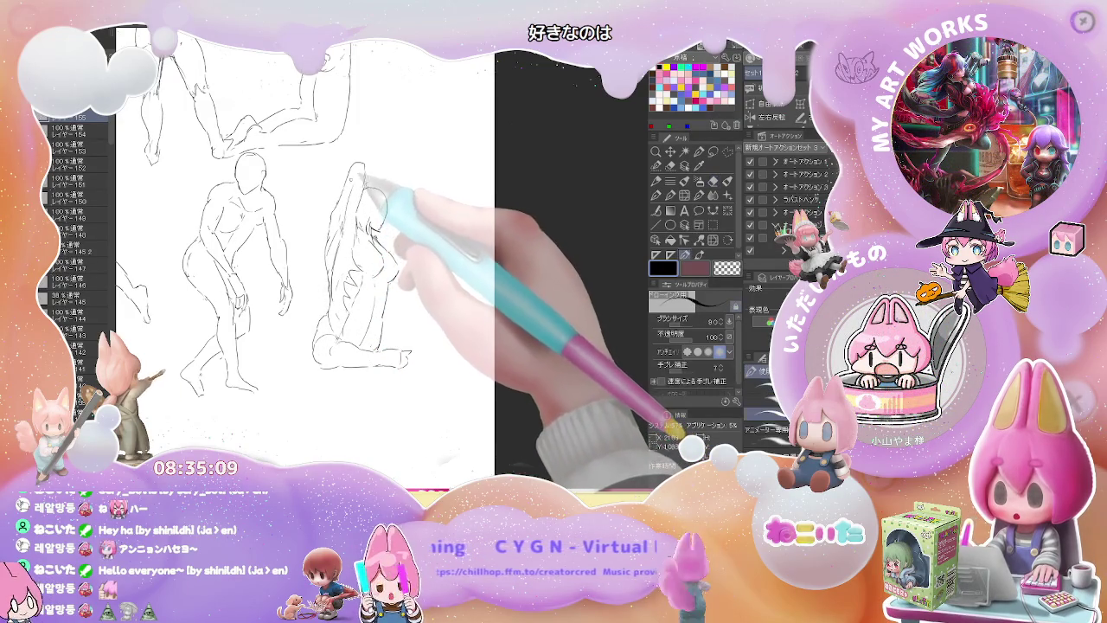
pyautogui.press('e')
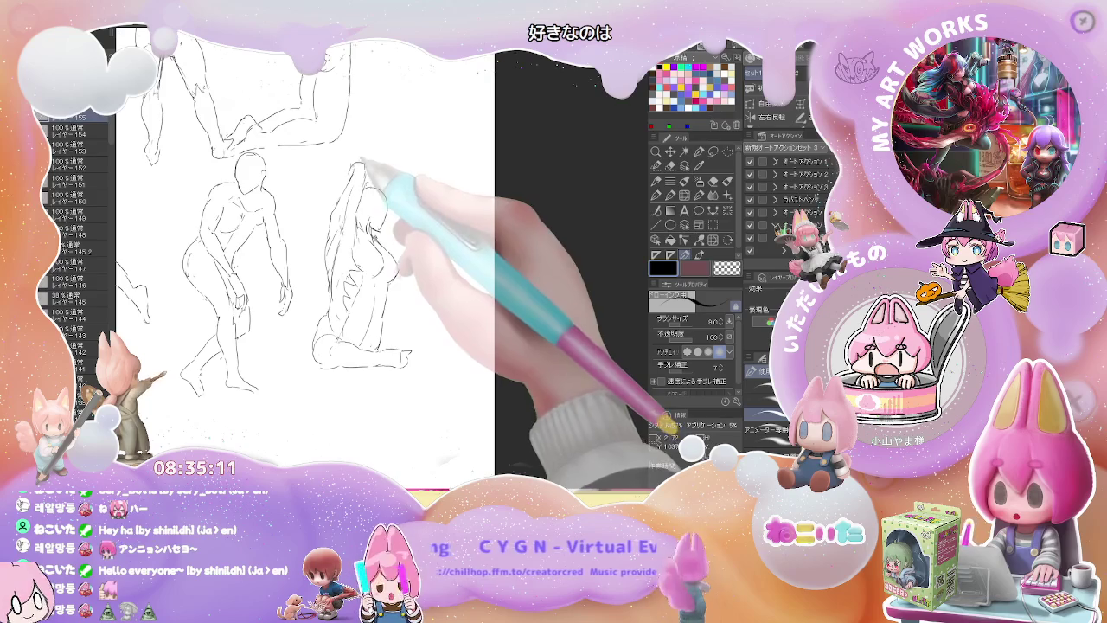
pyautogui.press('p')
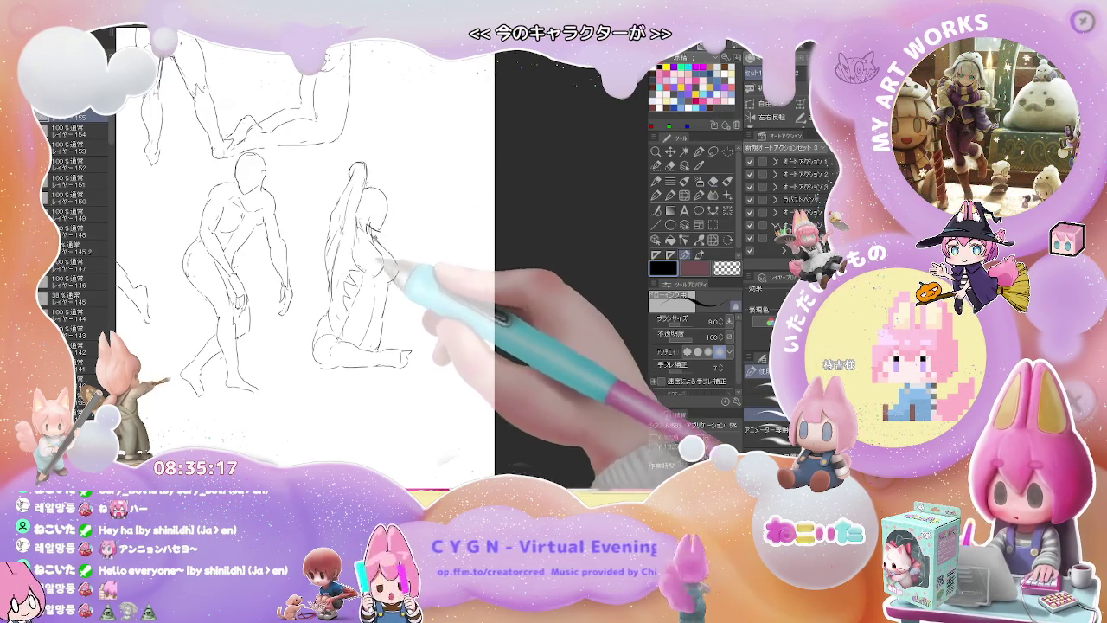
pyautogui.hotkey('ctrl', '-')
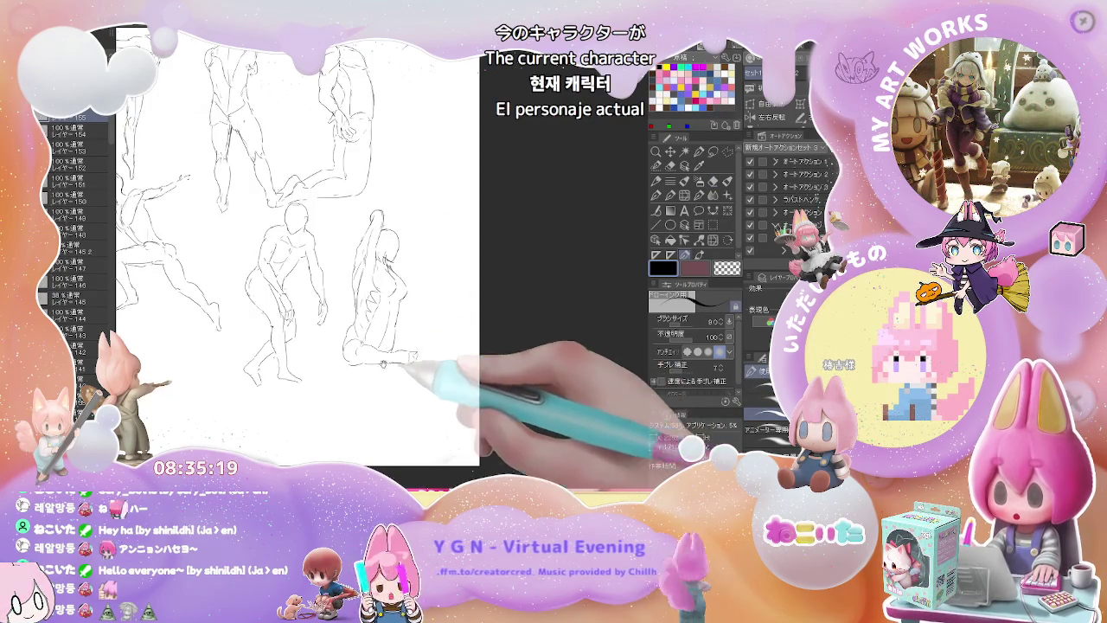
# - Zoom into the empty area and draw the new figure's up-left reaching arm and hooked curve
pyautogui.moveTo(424, 356); pyautogui.dragTo(305, 304)
pyautogui.scroll(2, 305, 305)
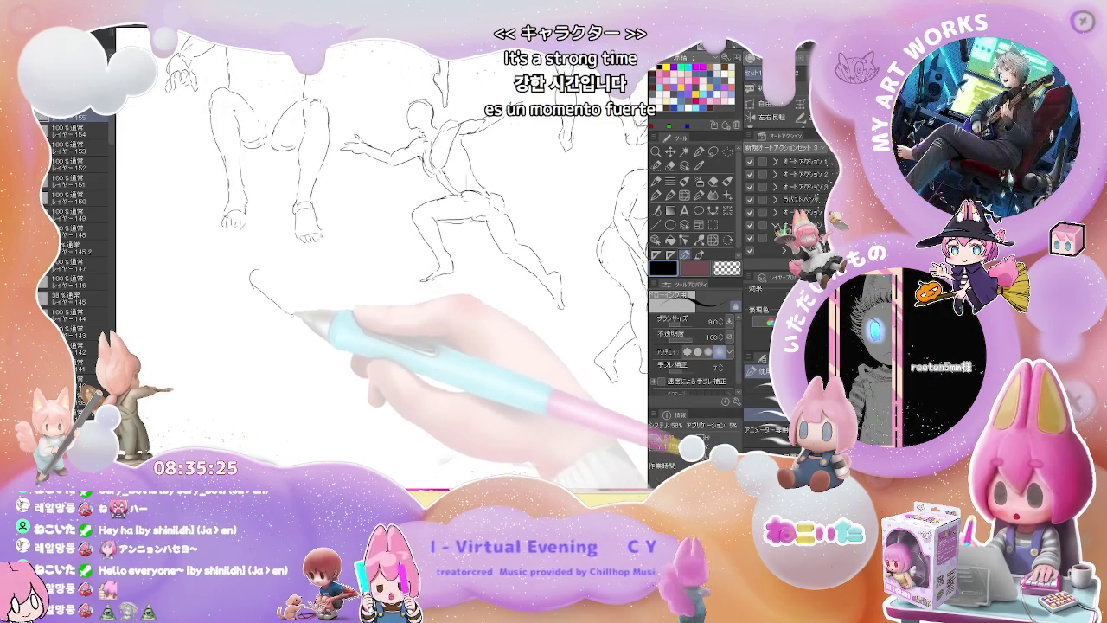
pyautogui.moveTo(295, 309)
pyautogui.mouseDown()
pyautogui.moveTo(261, 273)
pyautogui.moveTo(309, 299)
pyautogui.mouseUp()
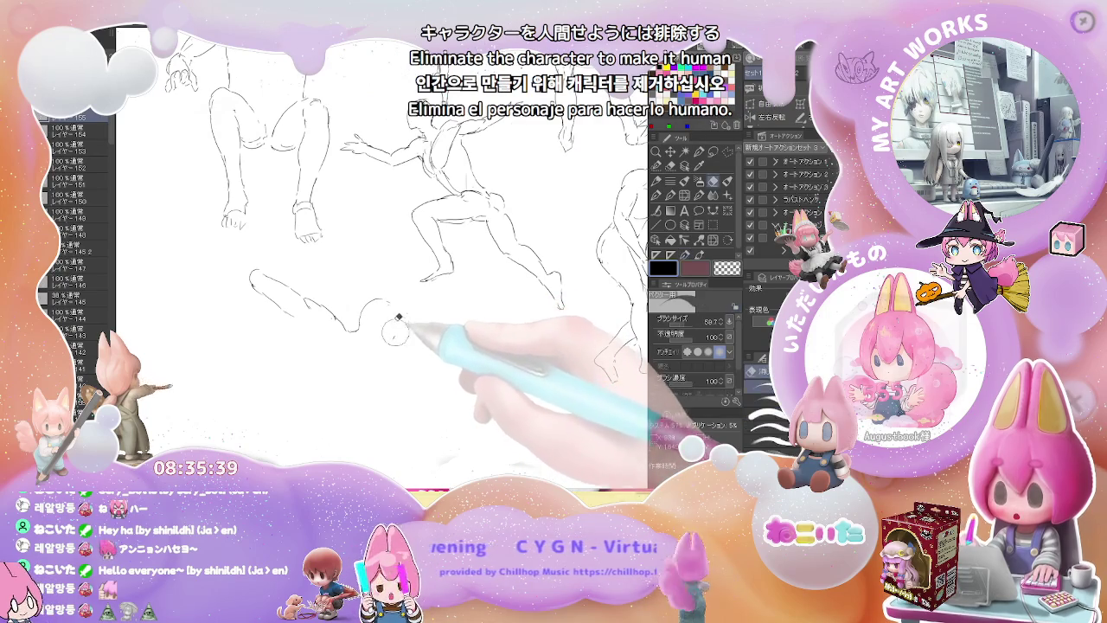
pyautogui.moveTo(396, 327); pyautogui.dragTo(393, 342)
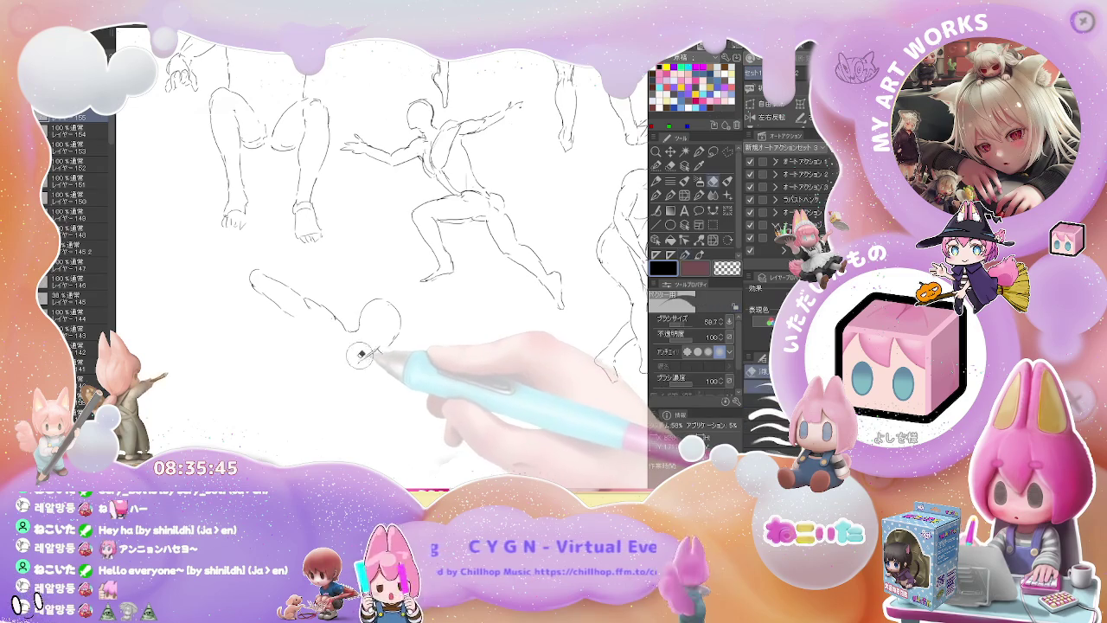
pyautogui.press('p')
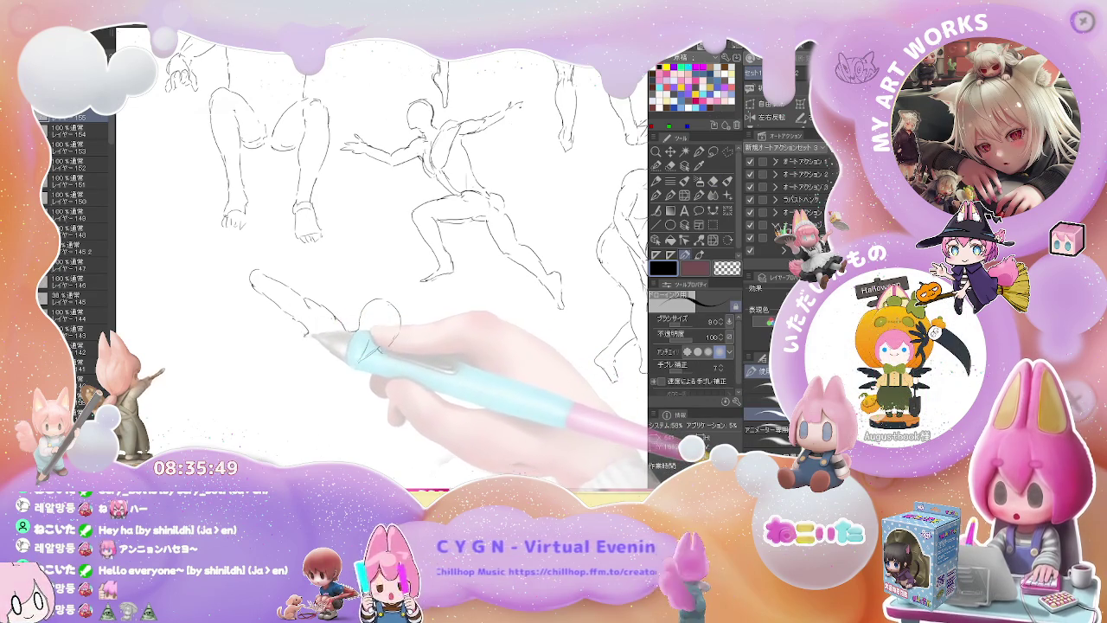
# - Draw the new figure's downward torso curve and short strokes at its base
pyautogui.moveTo(312, 358); pyautogui.dragTo(333, 274)
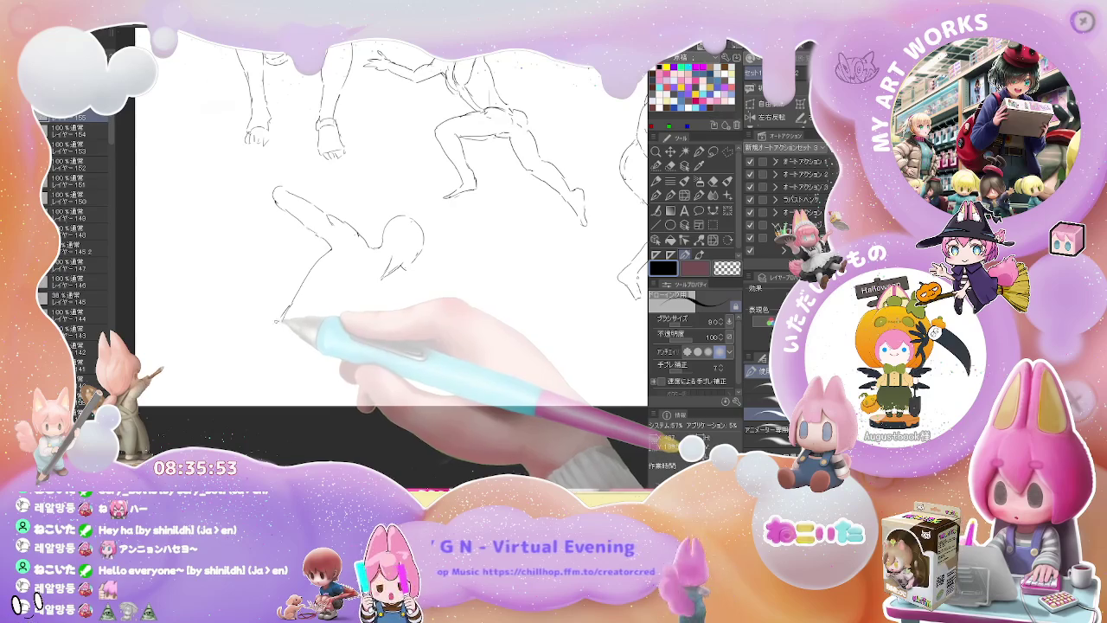
pyautogui.moveTo(273, 323); pyautogui.dragTo(288, 374)
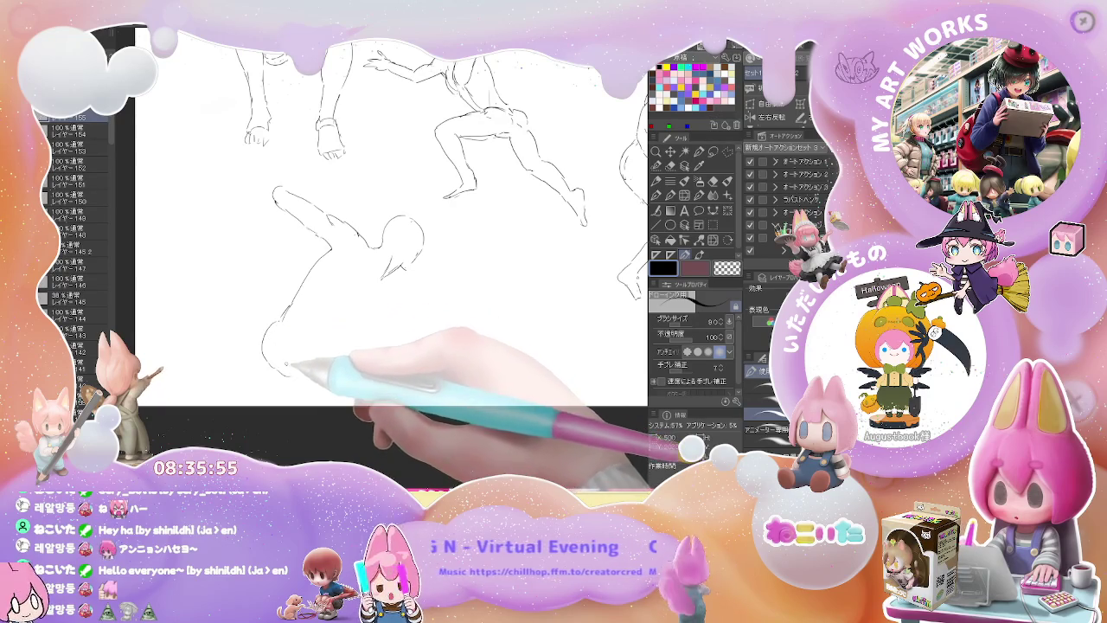
pyautogui.moveTo(336, 354)
pyautogui.mouseDown()
pyautogui.moveTo(294, 374)
pyautogui.moveTo(340, 377)
pyautogui.mouseUp()
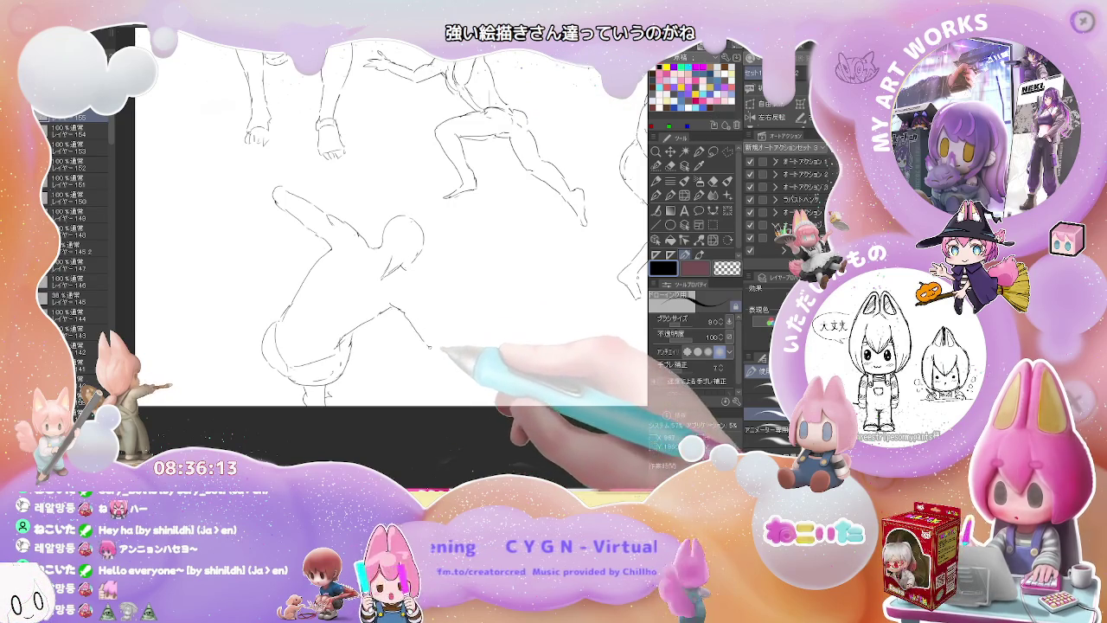
pyautogui.moveTo(423, 324); pyautogui.dragTo(336, 290)
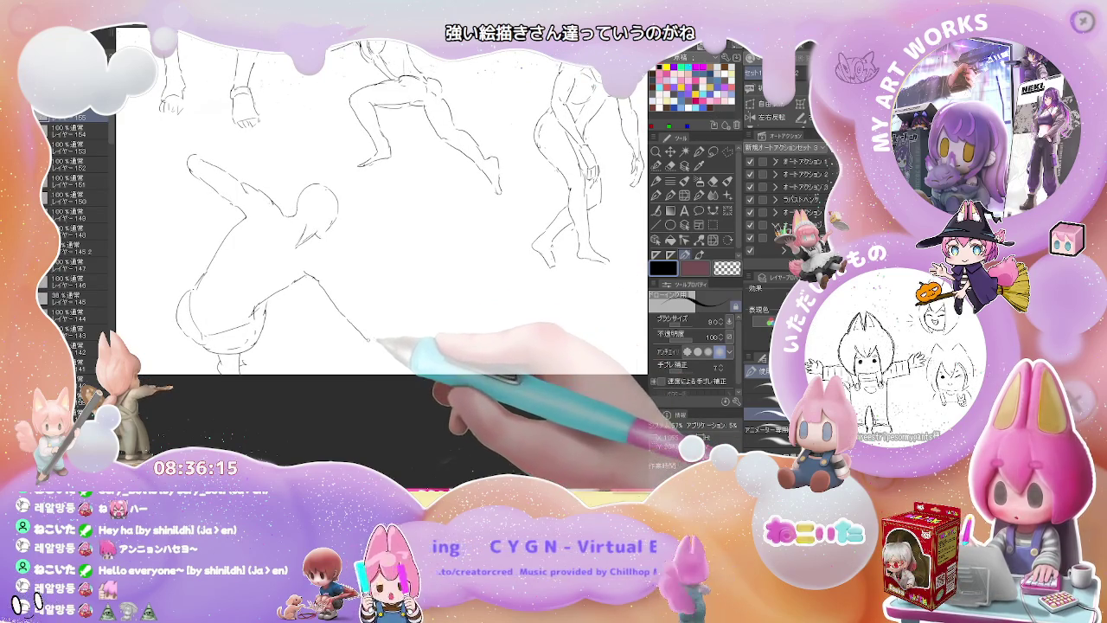
# - Draw the crouching figure's head and body lines and a second arm reaching down-right
pyautogui.press('e')
pyautogui.press('p')
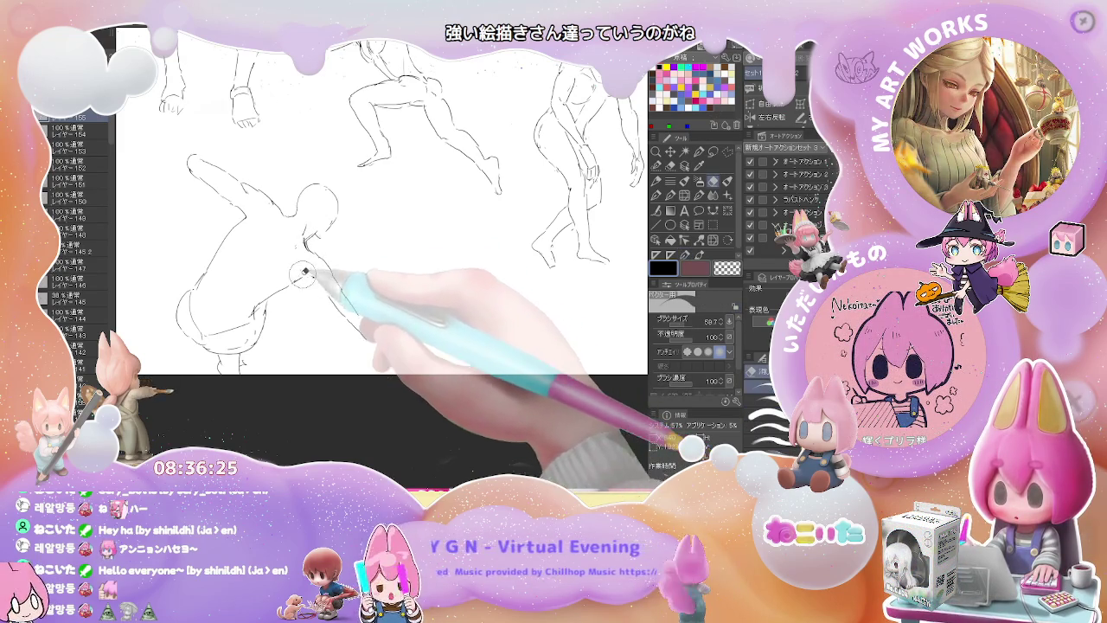
pyautogui.press('e')
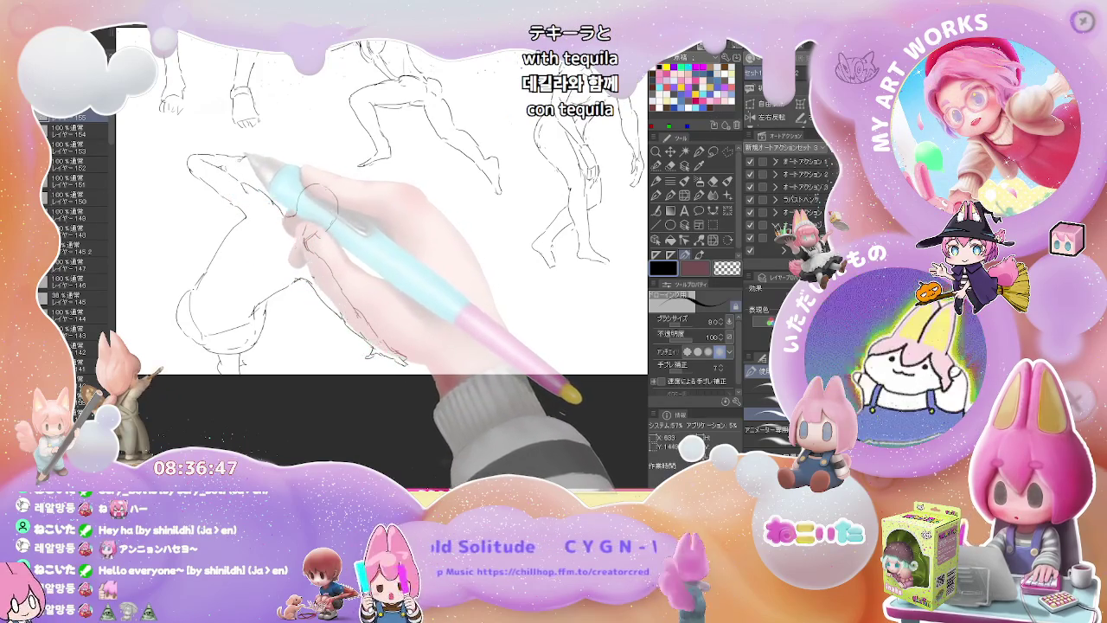
pyautogui.moveTo(316, 186)
pyautogui.mouseDown()
pyautogui.moveTo(307, 220)
pyautogui.moveTo(398, 354)
pyautogui.mouseUp()
pyautogui.moveTo(294, 217); pyautogui.dragTo(256, 241)
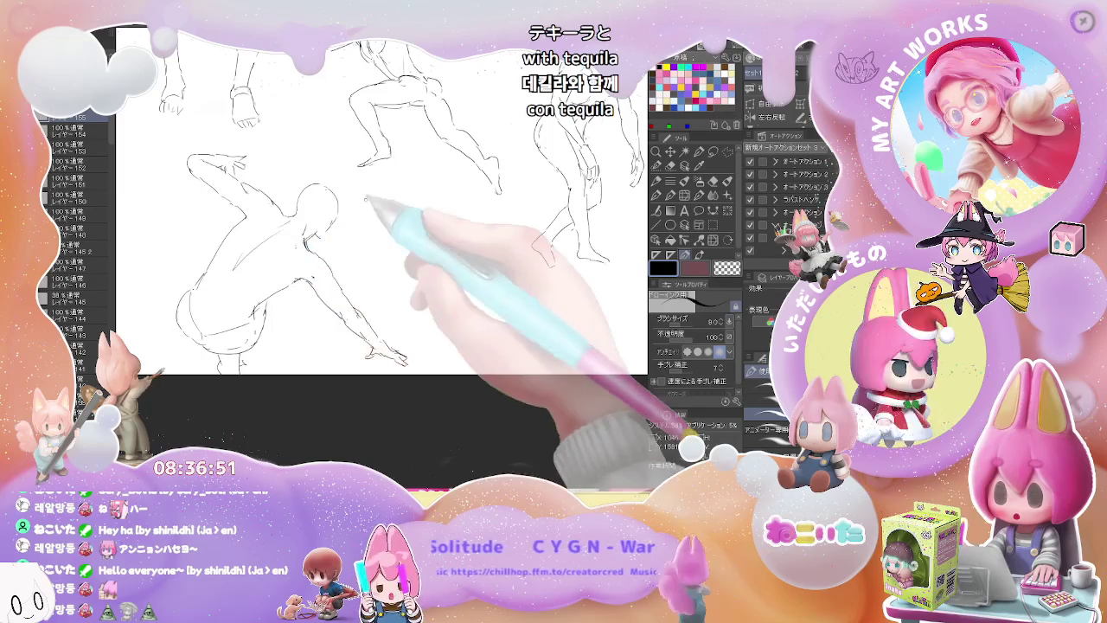
# - Zoom out to view the poses and start a new figure with a curved stroke
pyautogui.scroll(-3, 574, 217)
pyautogui.moveTo(185, 309); pyautogui.dragTo(409, 317)
pyautogui.scroll(3, 303, 259)
pyautogui.moveTo(303, 255); pyautogui.dragTo(290, 280)
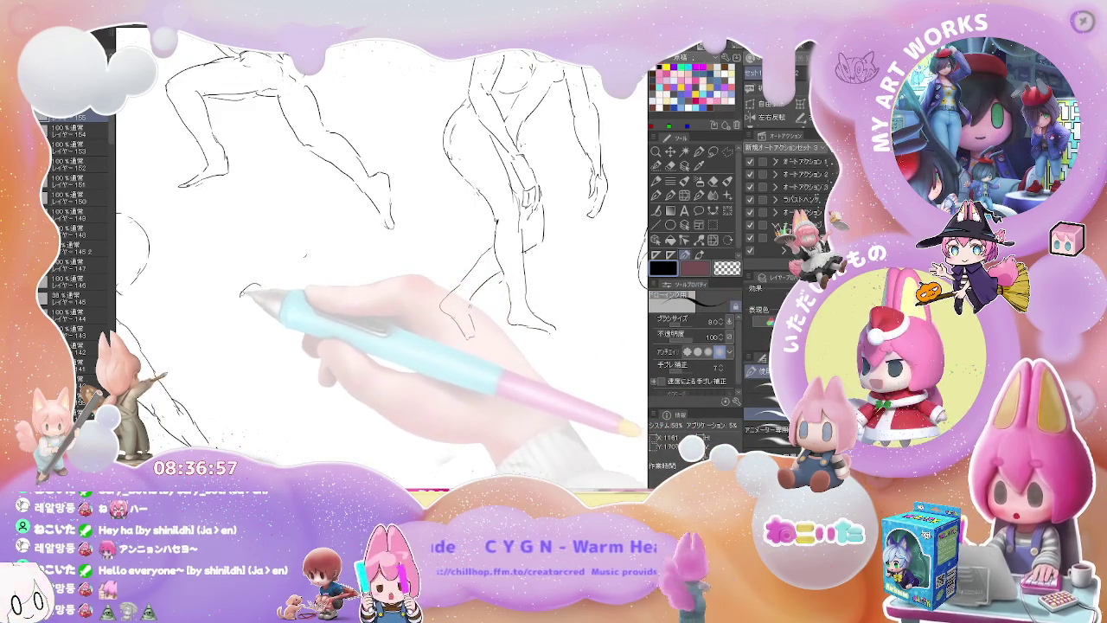
# - Sketch the low crouching figure's back, arm, hip and leg with short curved strokes
pyautogui.moveTo(260, 284); pyautogui.dragTo(240, 311)
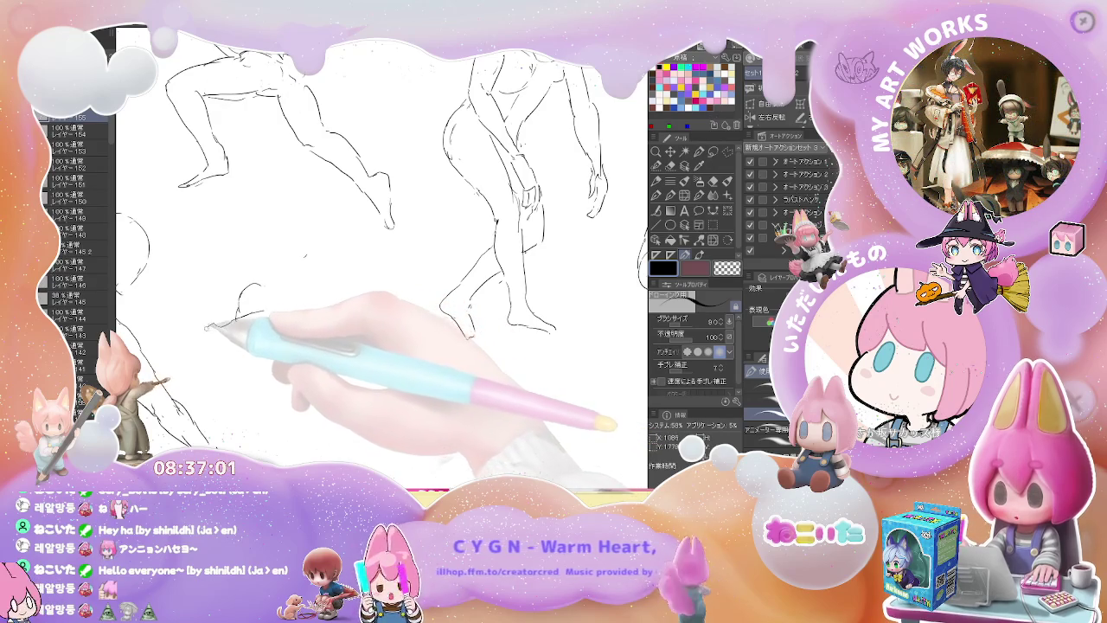
pyautogui.moveTo(225, 329)
pyautogui.mouseDown()
pyautogui.moveTo(193, 343)
pyautogui.moveTo(286, 331)
pyautogui.mouseUp()
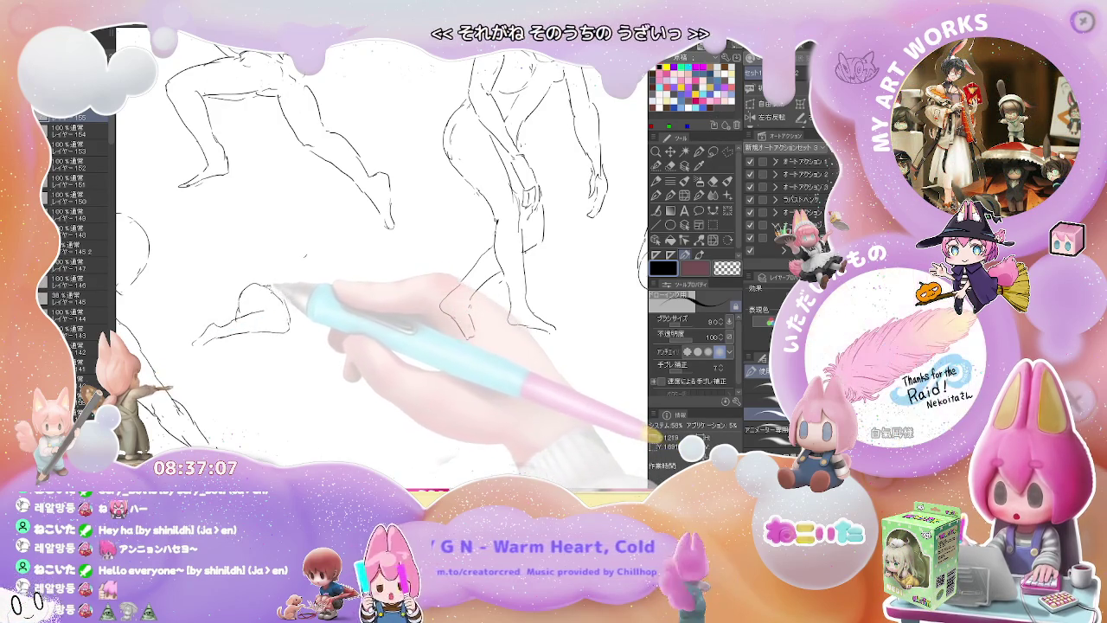
pyautogui.moveTo(308, 277); pyautogui.dragTo(343, 275)
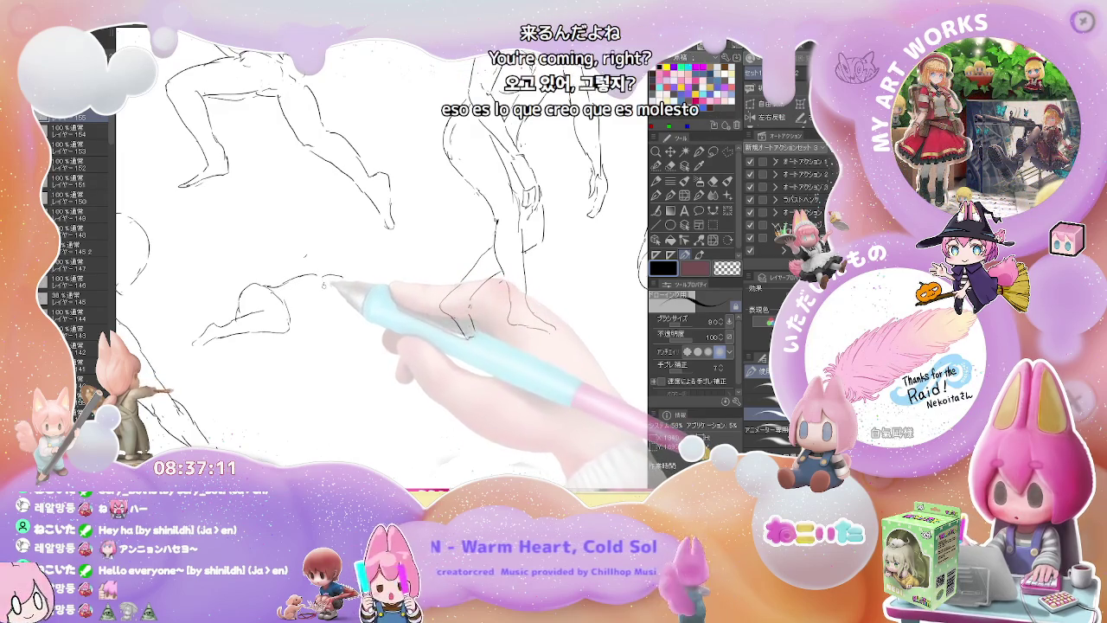
pyautogui.moveTo(317, 294); pyautogui.dragTo(303, 318)
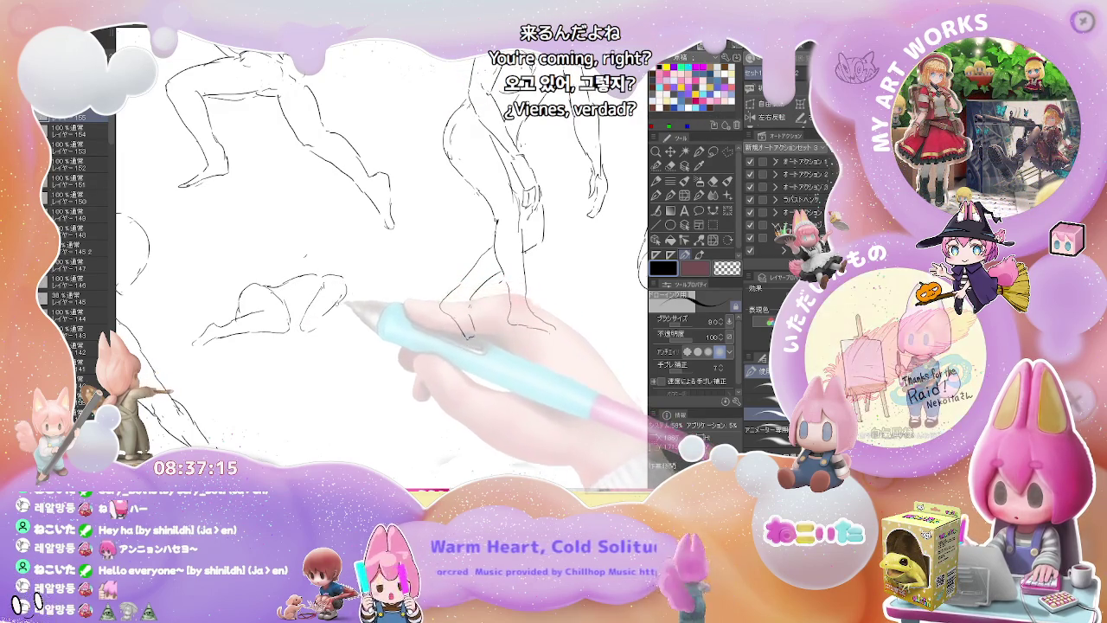
pyautogui.moveTo(303, 290); pyautogui.dragTo(348, 300)
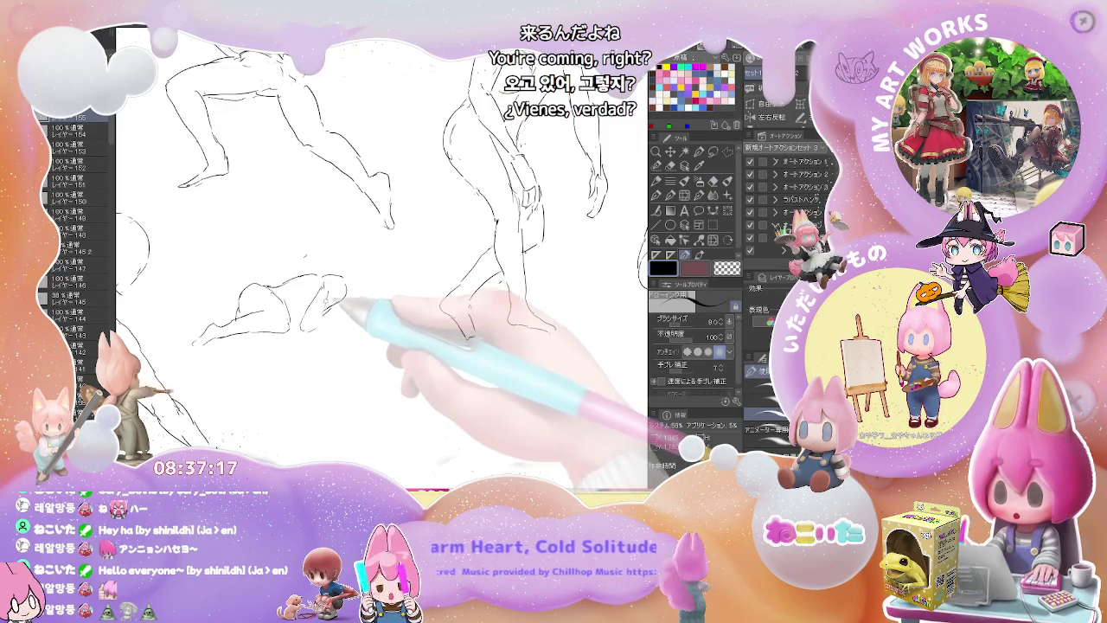
pyautogui.press('e')
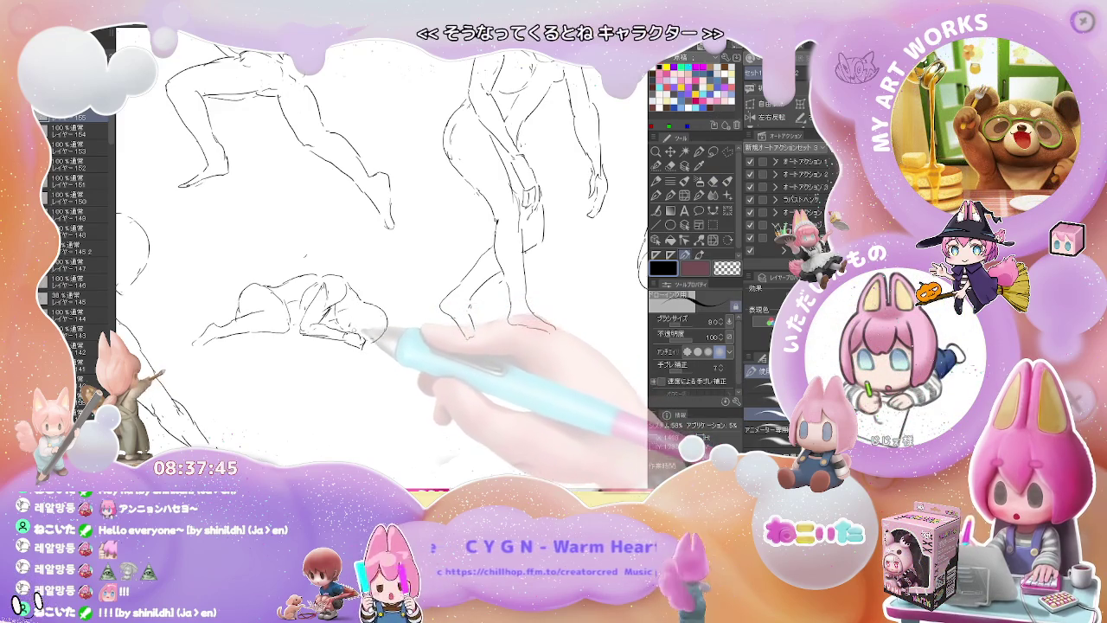
pyautogui.press('e')
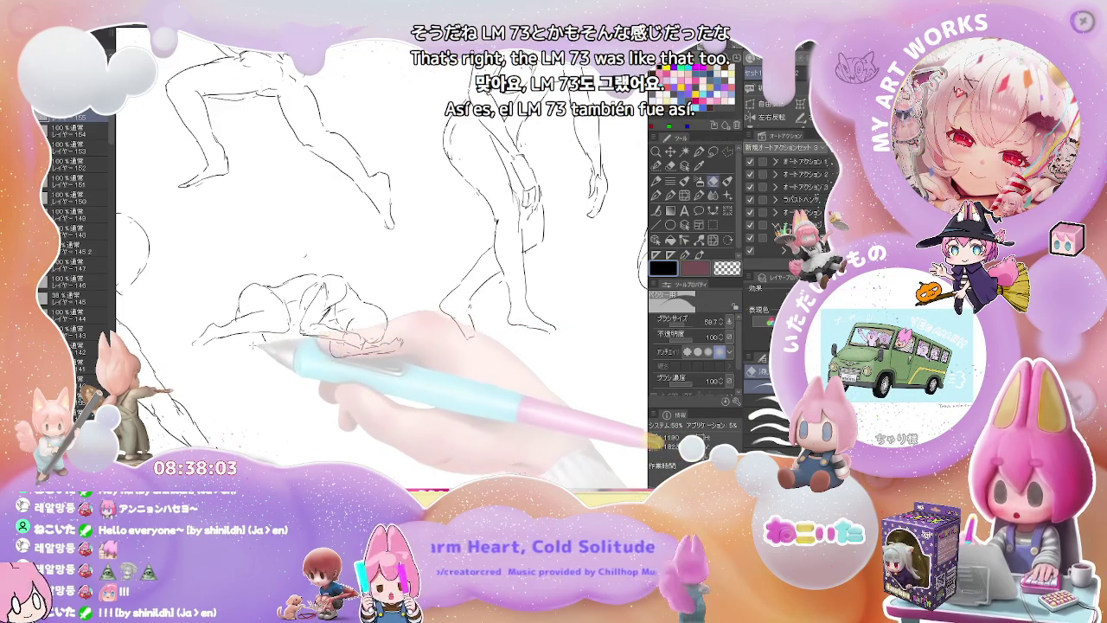
# - Refine the crouching figure's outstretched arm with eraser and pen, then zoom out to the whole page
pyautogui.press('e')
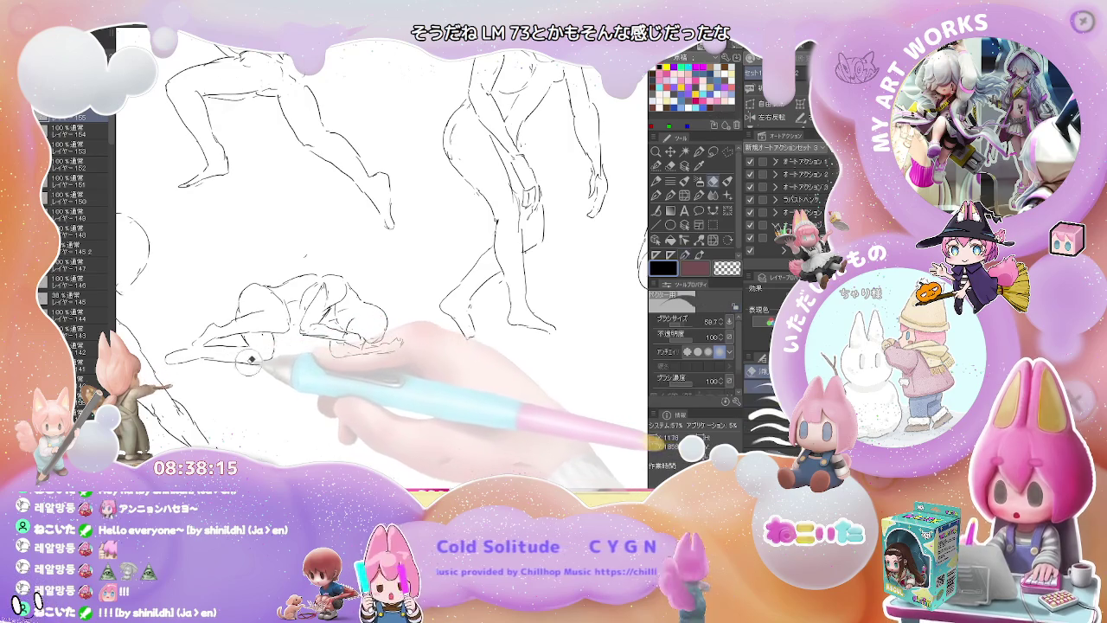
pyautogui.press('p')
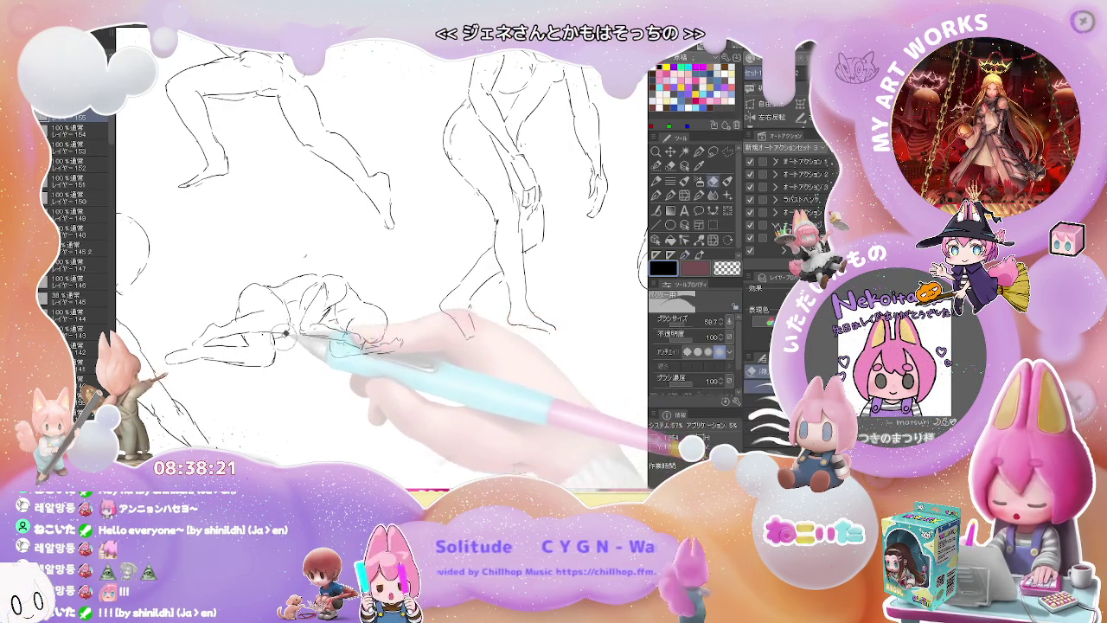
pyautogui.hotkey('ctrl', '-')
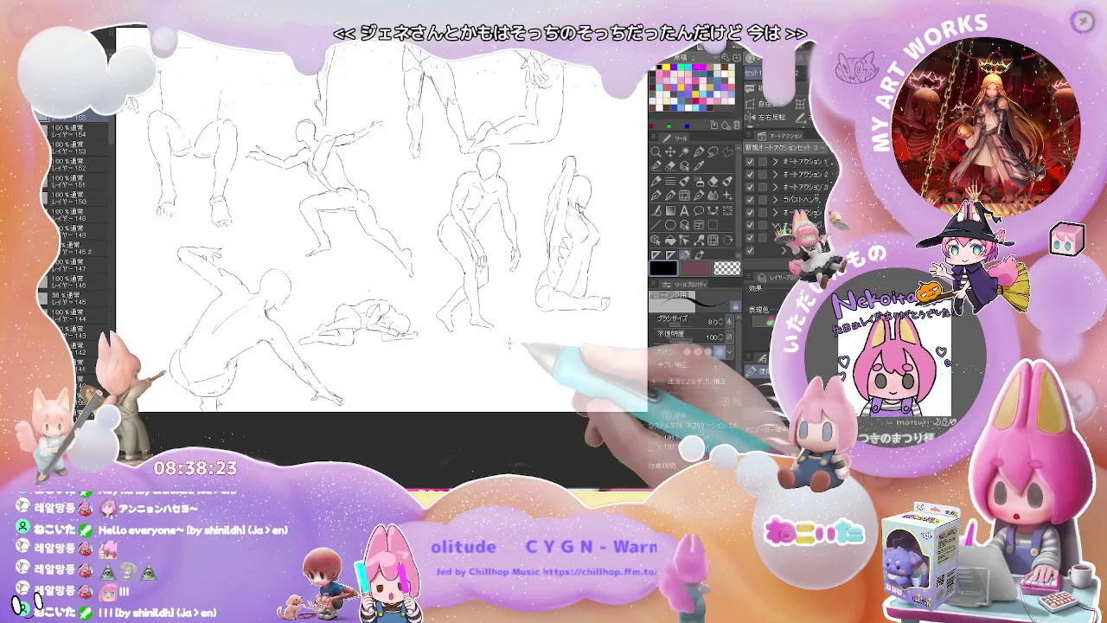
pyautogui.hotkey('ctrl', '-')
pyautogui.hotkey('ctrl', '-')
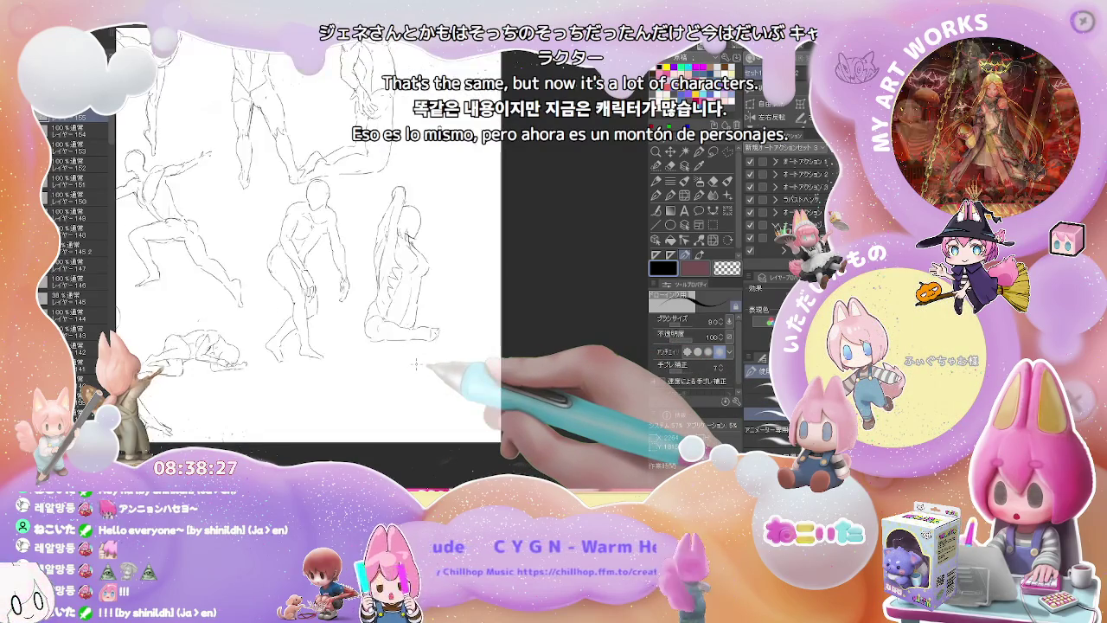
pyautogui.moveTo(415, 365); pyautogui.dragTo(467, 371)
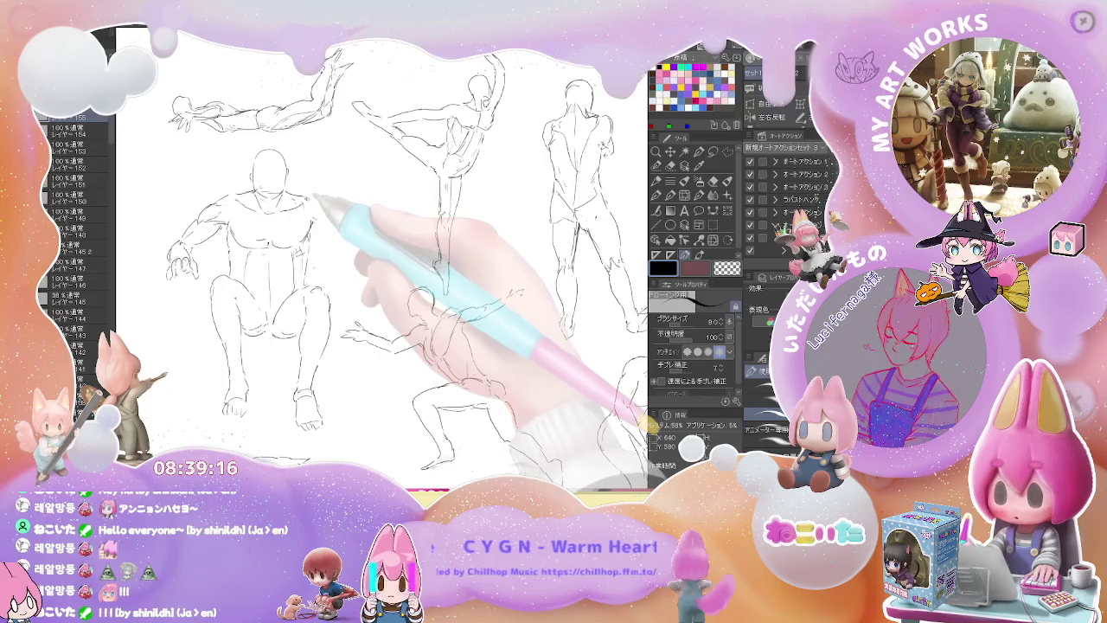
pyautogui.press('p')
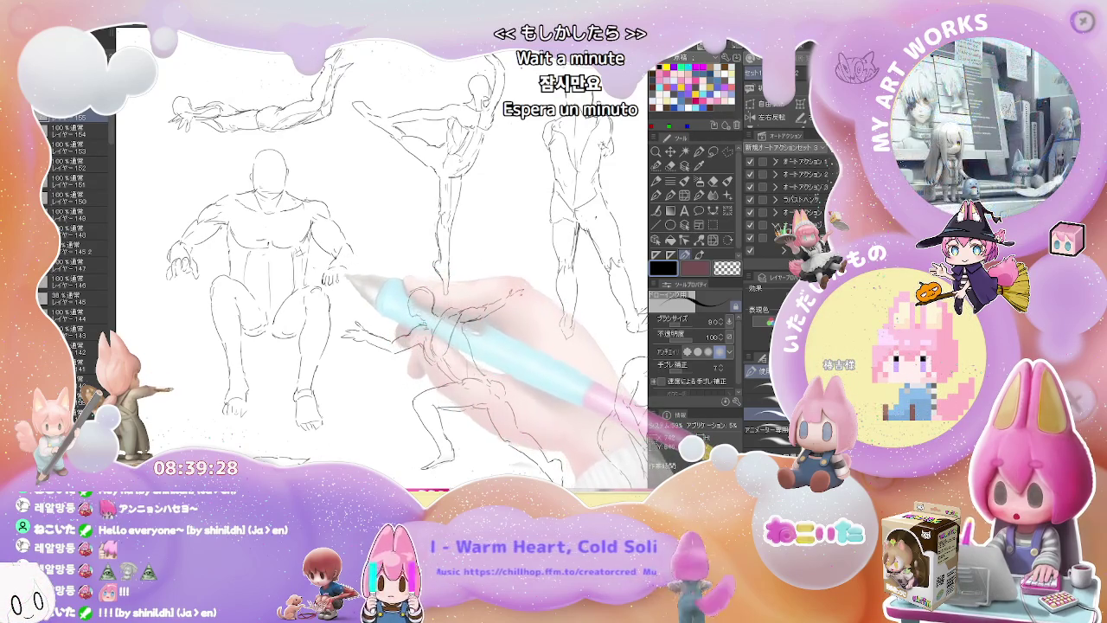
pyautogui.press('e')
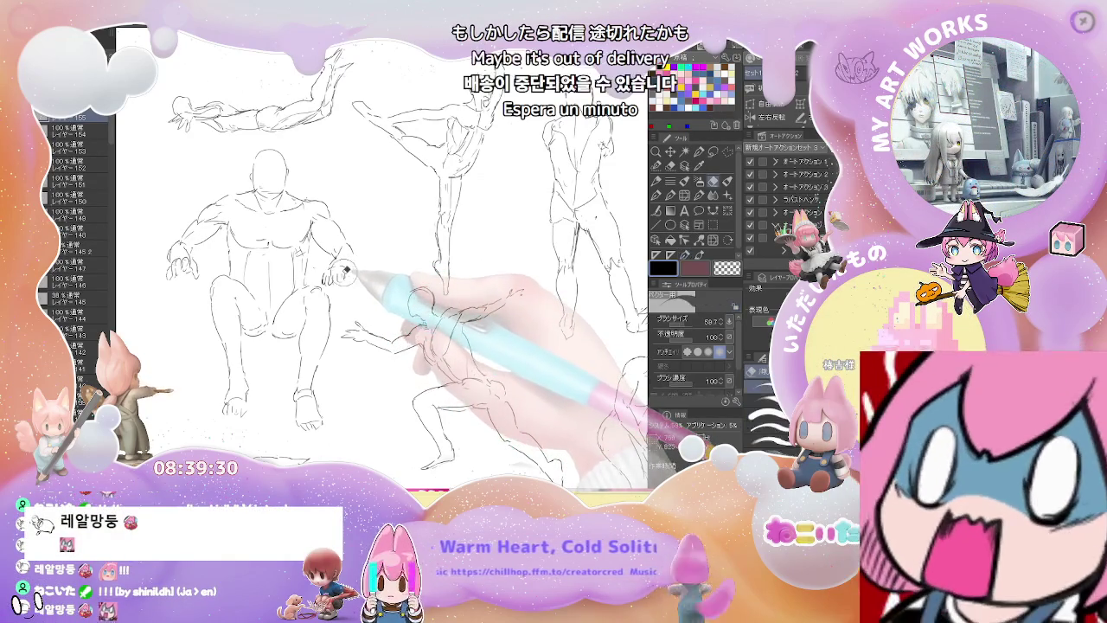
pyautogui.press('p')
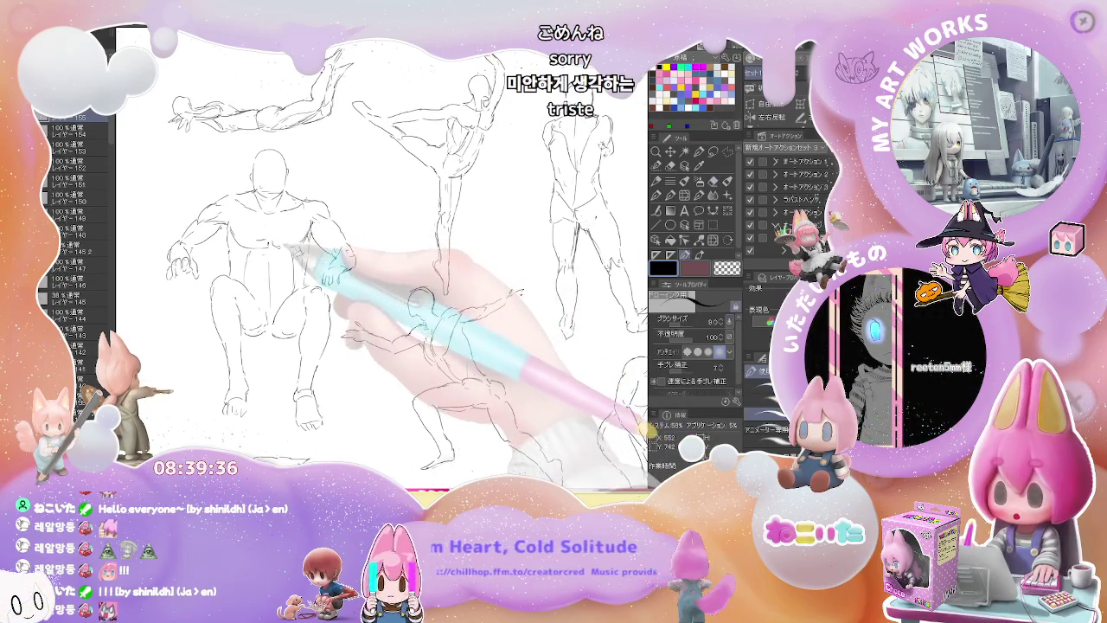
pyautogui.hotkey('ctrl', '-')
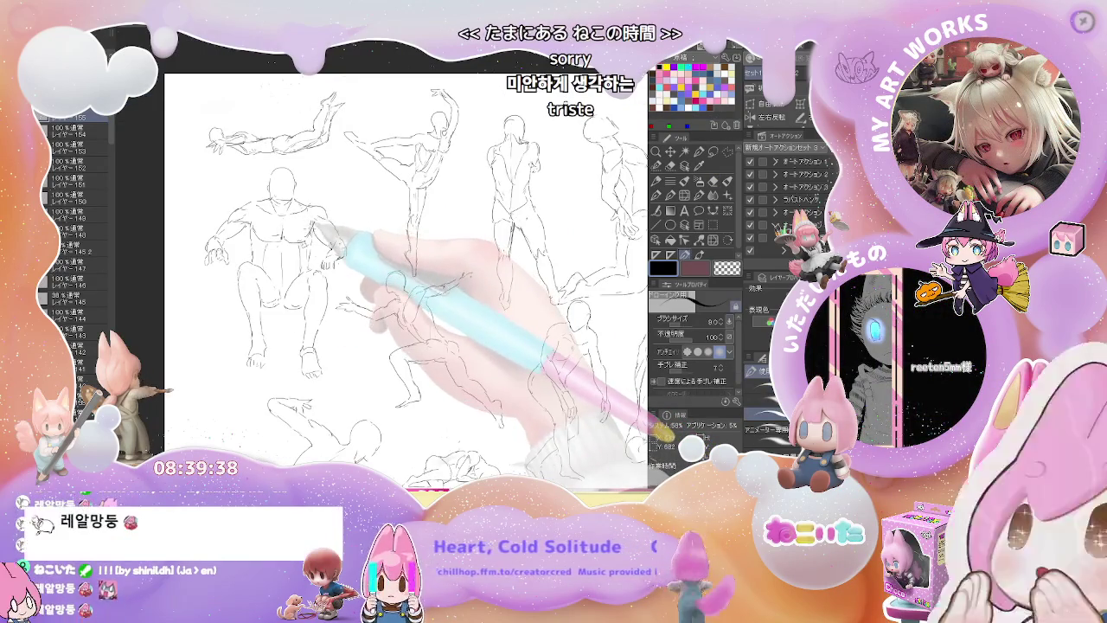
# - Touch up the full-body pose sketches, alternating the fine pen (P) and large eraser (E)
pyautogui.press('e')
pyautogui.press('p')
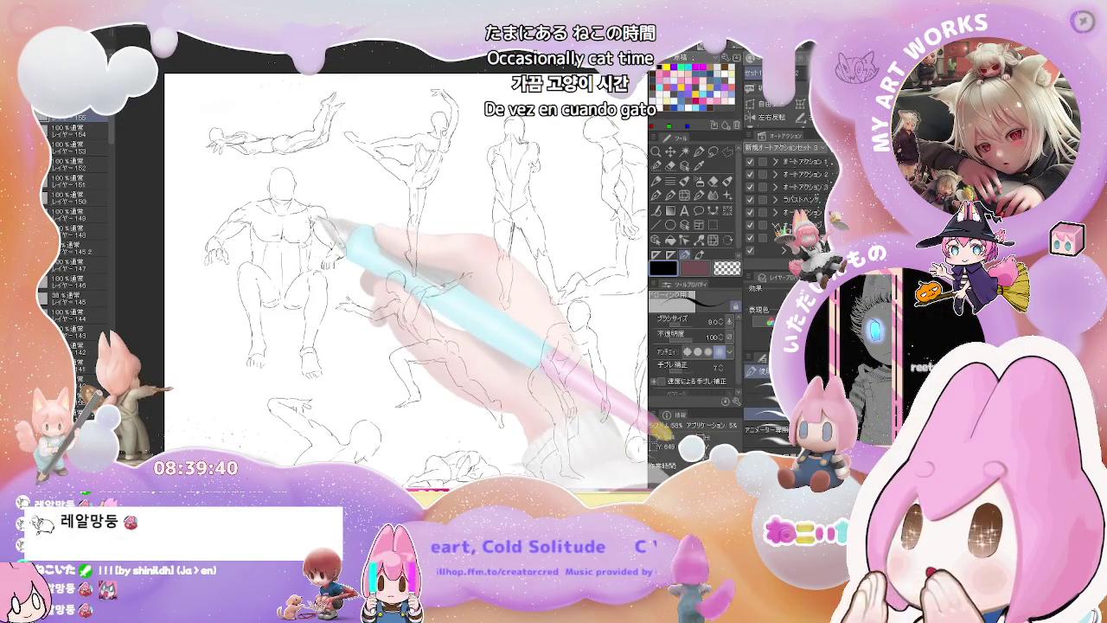
pyautogui.press('e')
pyautogui.press('p')
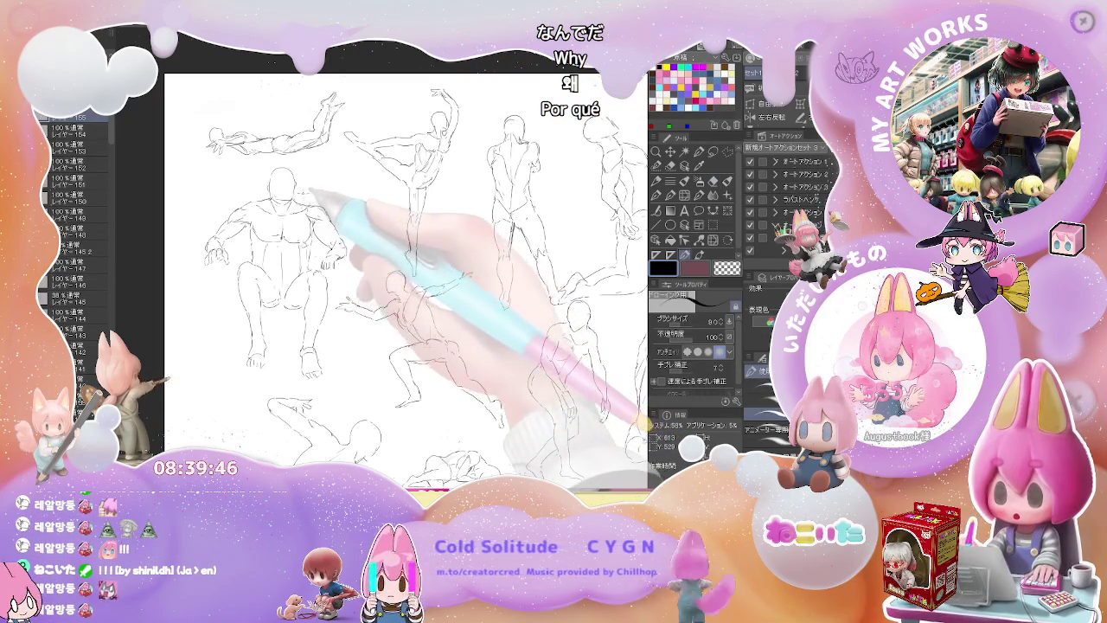
pyautogui.press('e')
pyautogui.scroll(2, 295, 186)
pyautogui.press('p')
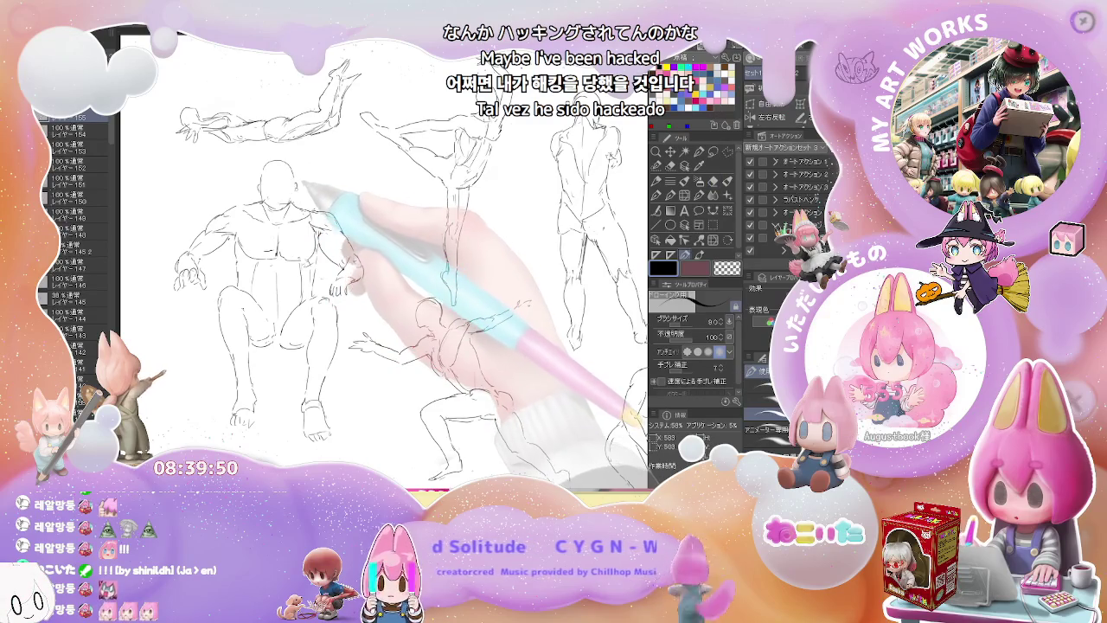
pyautogui.scroll(-2, 299, 186)
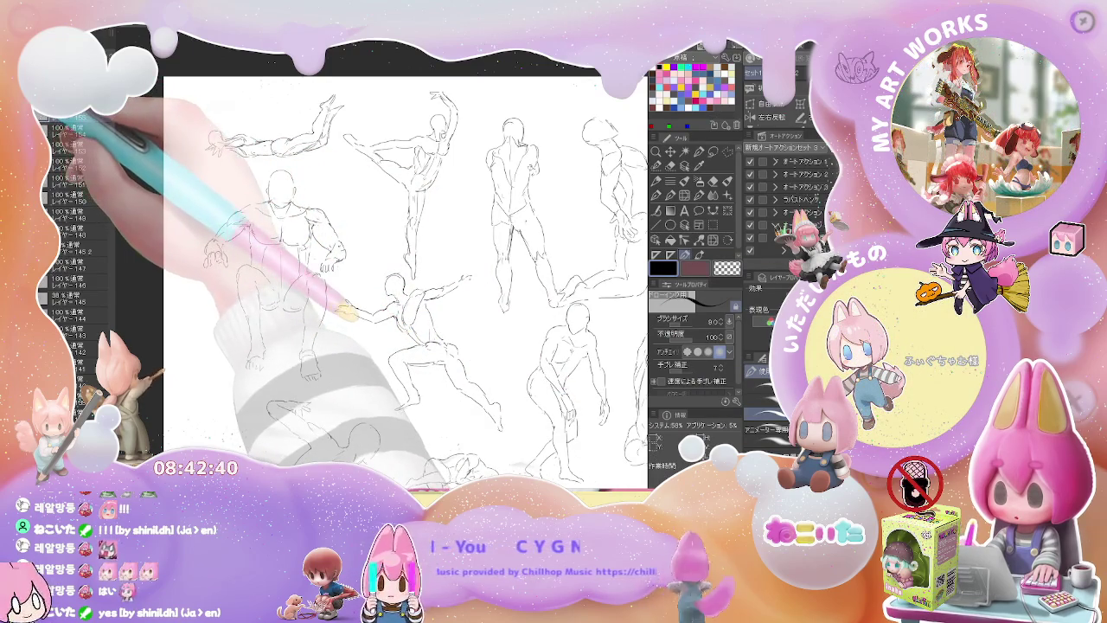
# - Add a new blank layer and show the grid dividing the page into cells
pyautogui.hotkey('ctrl', 'shift', 'n')
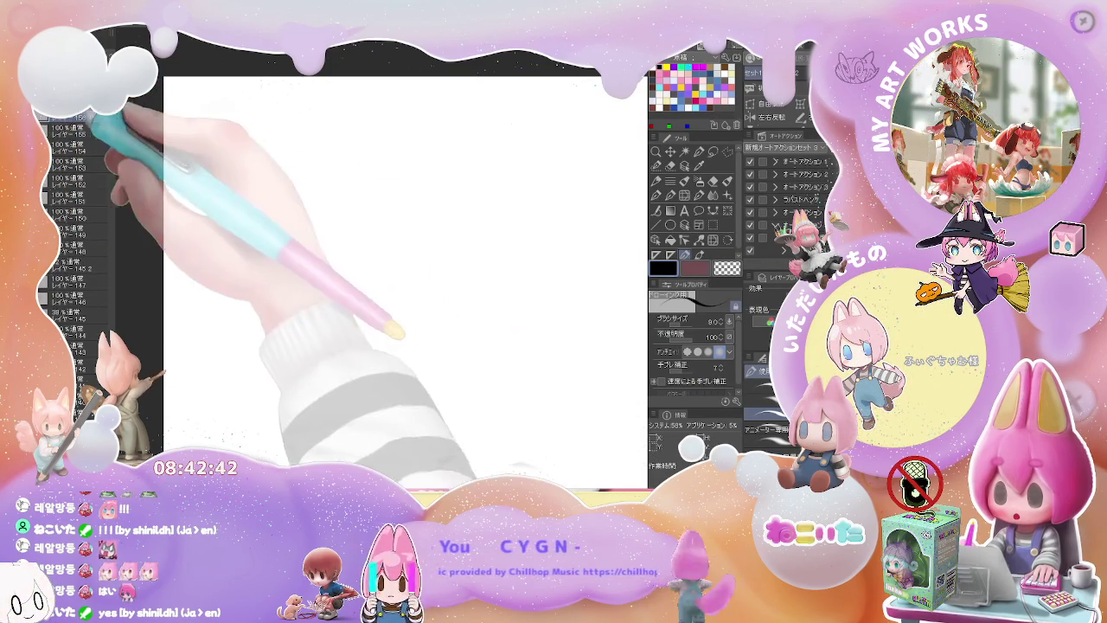
pyautogui.hotkey('ctrl', 'v')
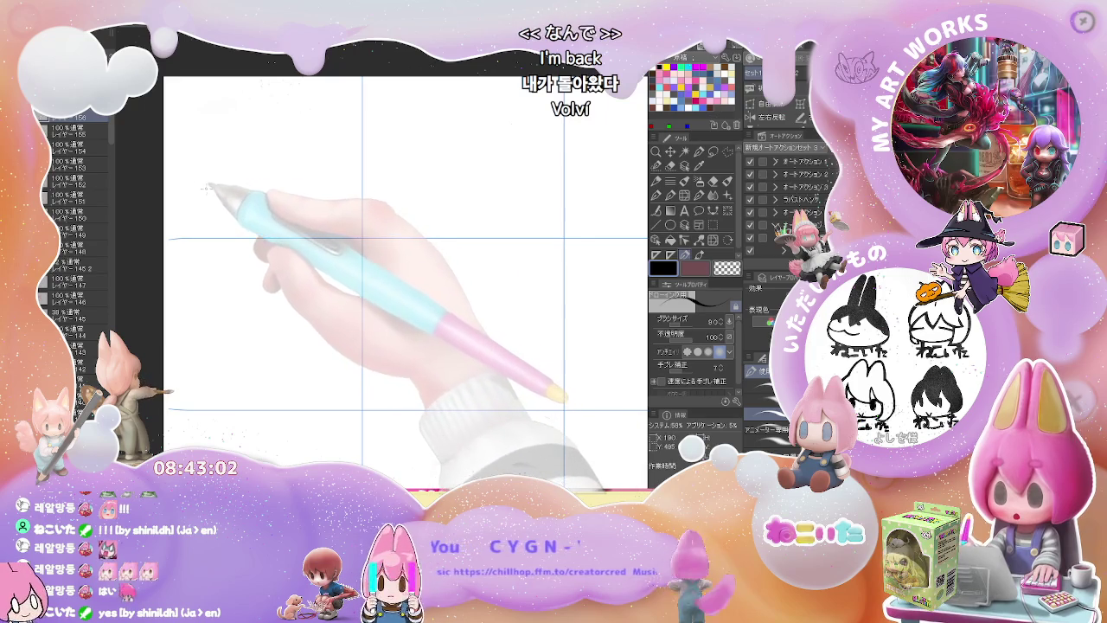
# - Sketch the looped outline of a curled, pinching hand in the top-left grid cell
pyautogui.moveTo(199, 204); pyautogui.dragTo(198, 259)
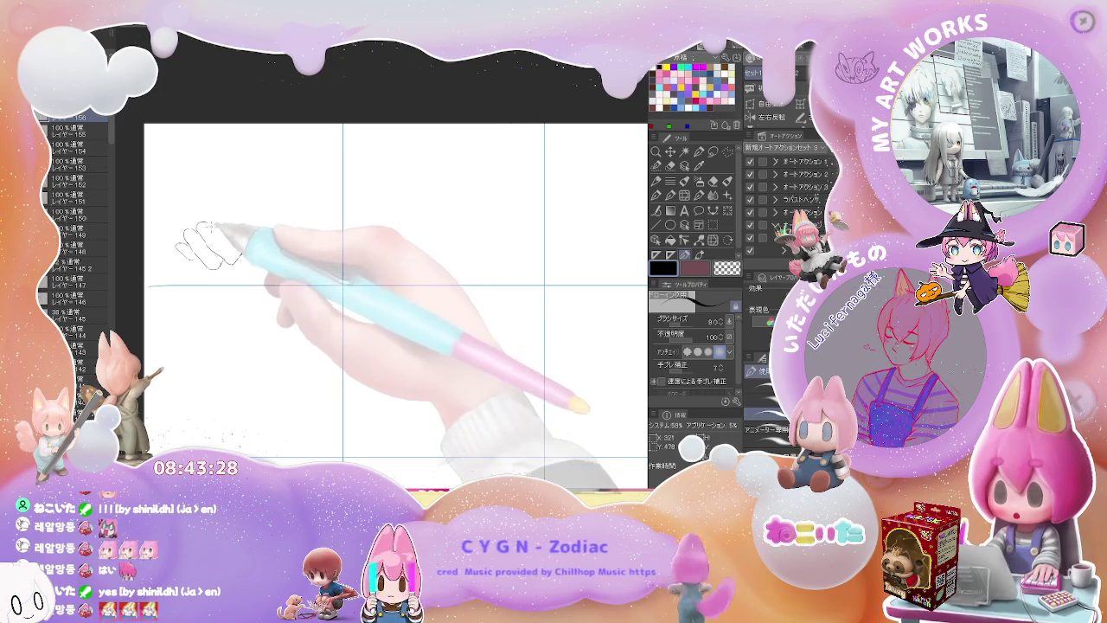
pyautogui.moveTo(223, 260); pyautogui.dragTo(229, 227)
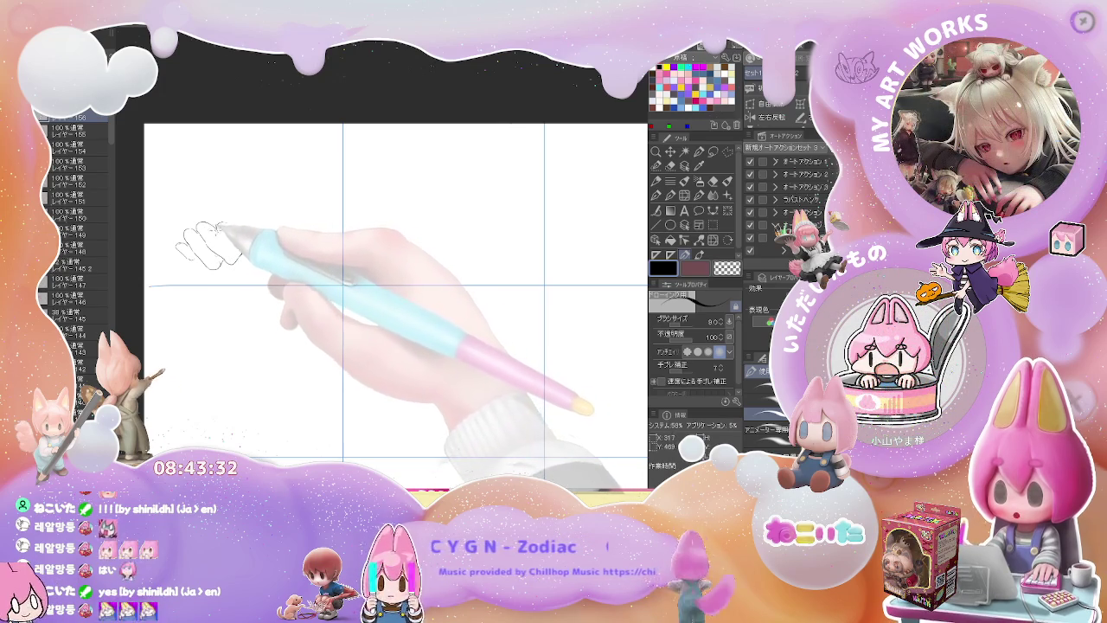
pyautogui.moveTo(216, 252); pyautogui.dragTo(219, 224)
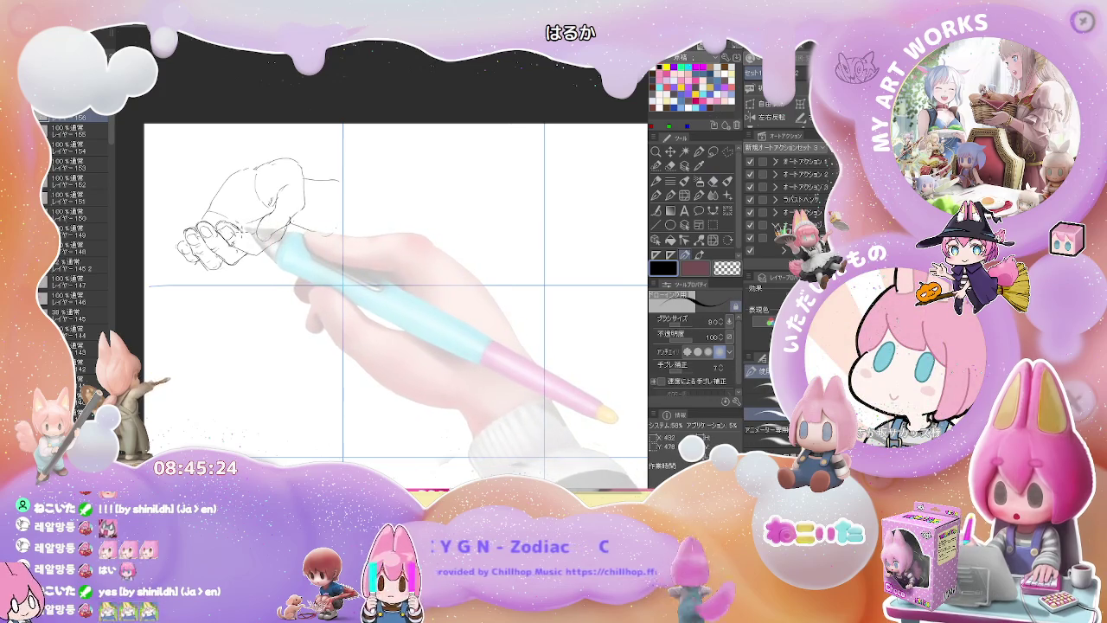
# - Add thumb, knuckle and right-side lines to the first hand, then pan to the next cell
pyautogui.press('e')
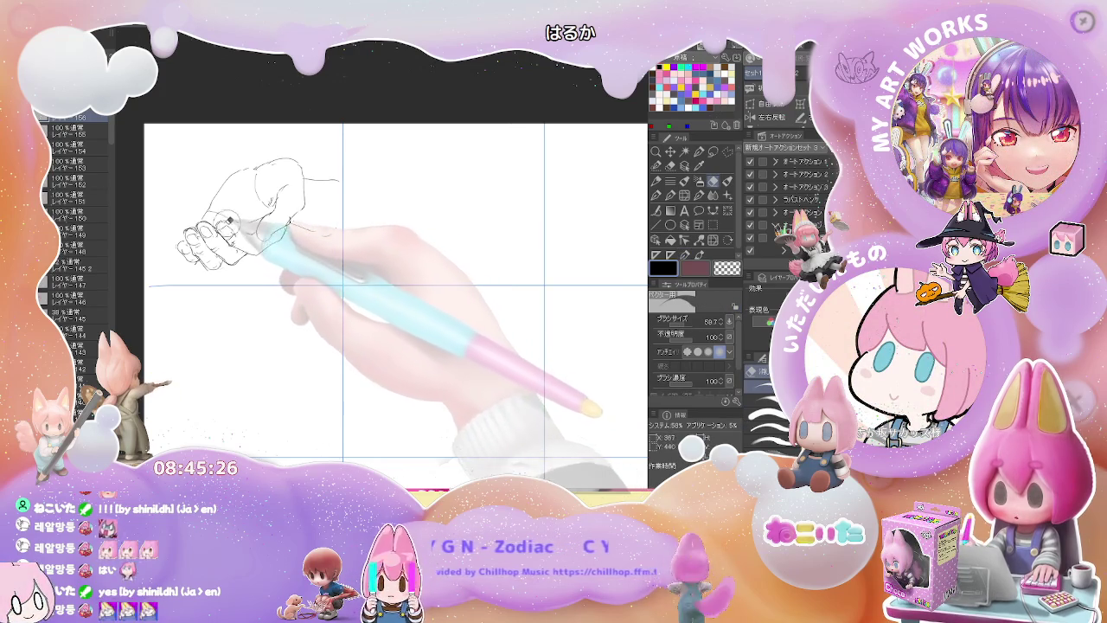
pyautogui.press('p')
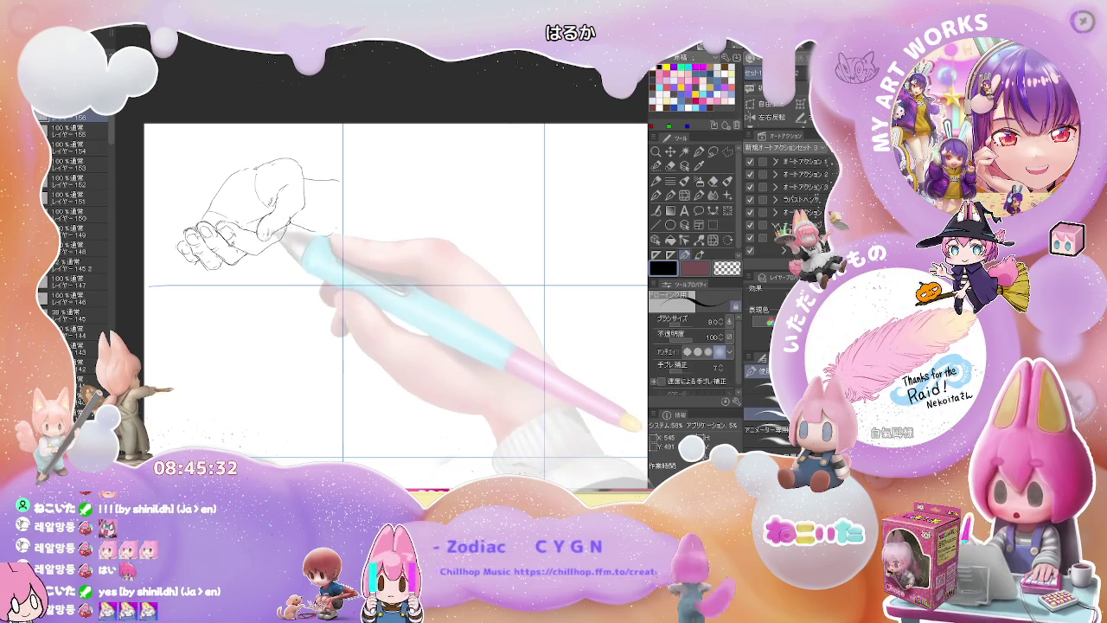
pyautogui.press('e')
pyautogui.press('p')
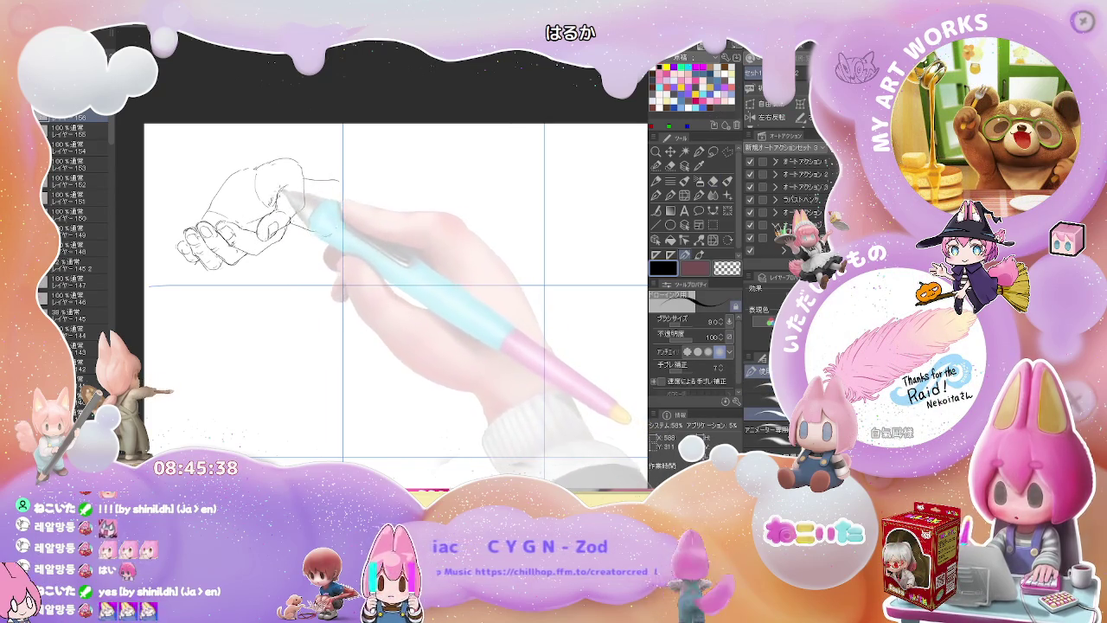
pyautogui.moveTo(291, 217); pyautogui.dragTo(286, 209)
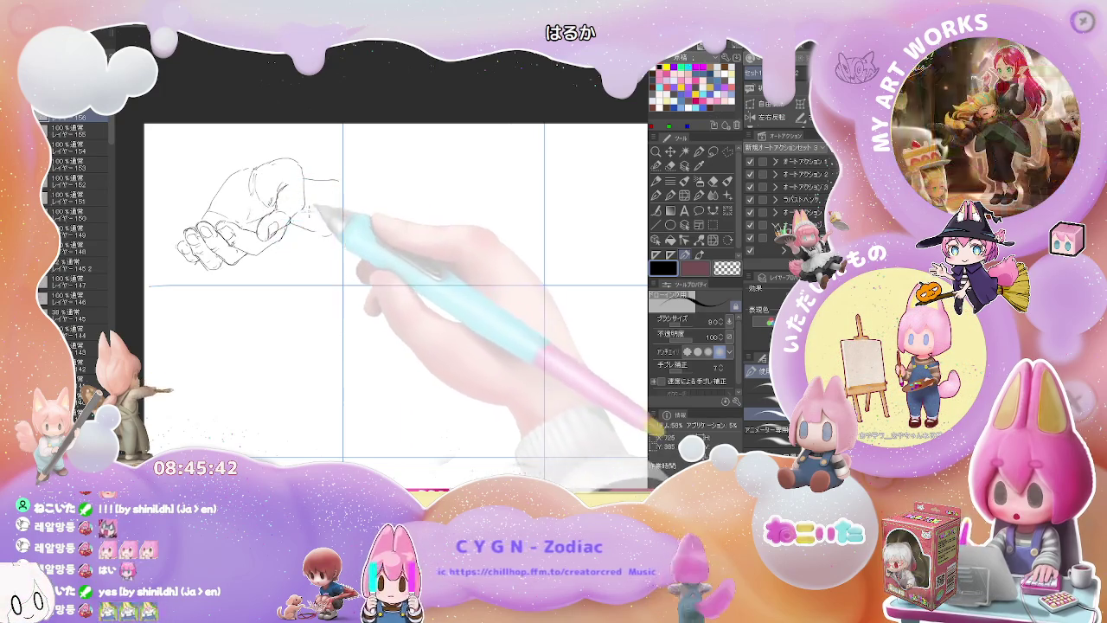
pyautogui.moveTo(247, 248); pyautogui.dragTo(266, 257)
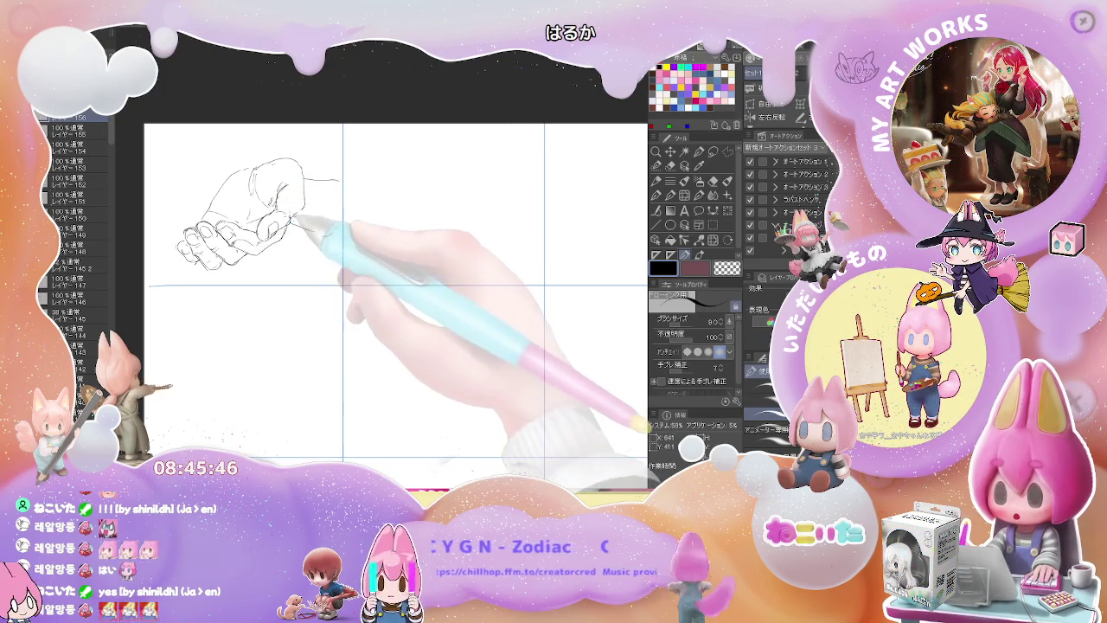
pyautogui.moveTo(317, 230); pyautogui.dragTo(334, 216)
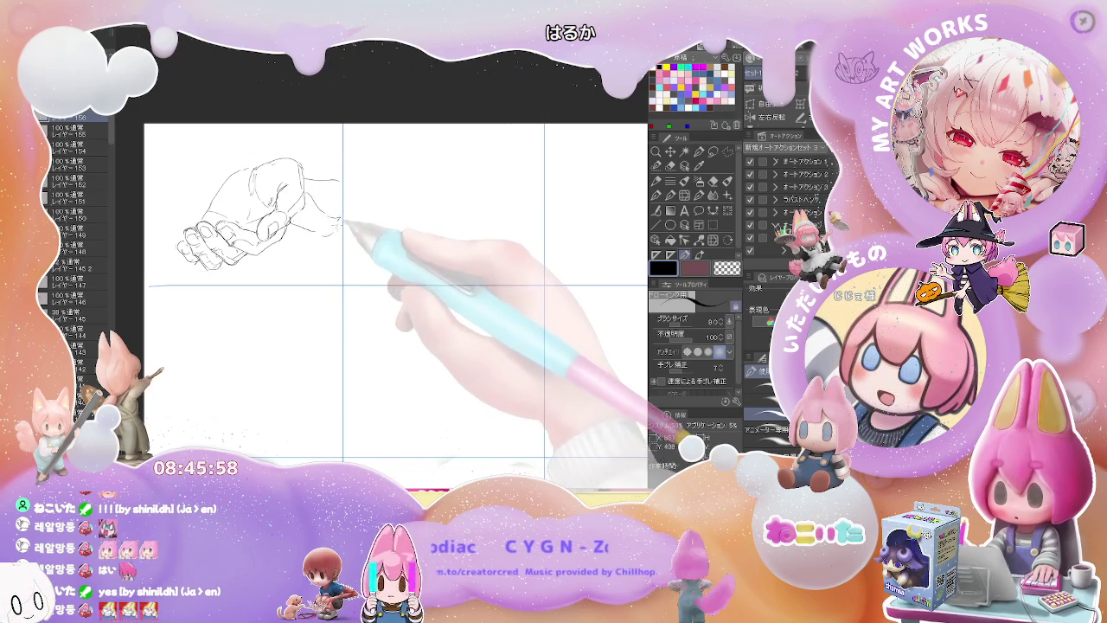
pyautogui.moveTo(407, 227)
pyautogui.mouseDown()
pyautogui.moveTo(311, 244)
pyautogui.moveTo(296, 236)
pyautogui.mouseUp()
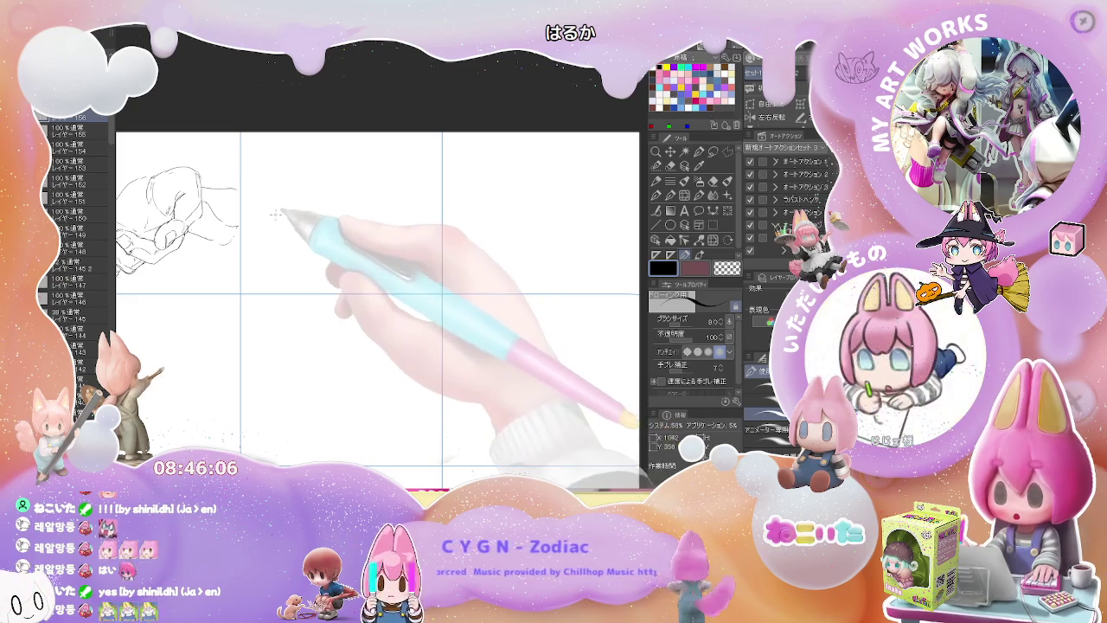
# - Outline an outstretched hand and forearm in the top-middle grid cell
pyautogui.moveTo(262, 220)
pyautogui.mouseDown()
pyautogui.moveTo(330, 191)
pyautogui.moveTo(389, 187)
pyautogui.mouseUp()
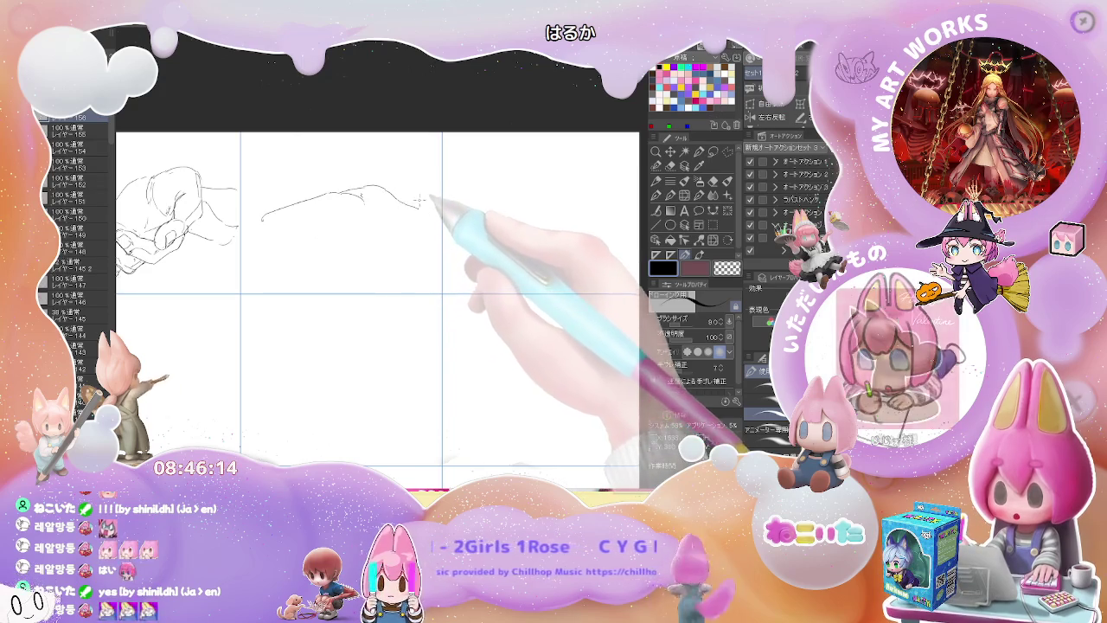
pyautogui.press('e')
pyautogui.press('p')
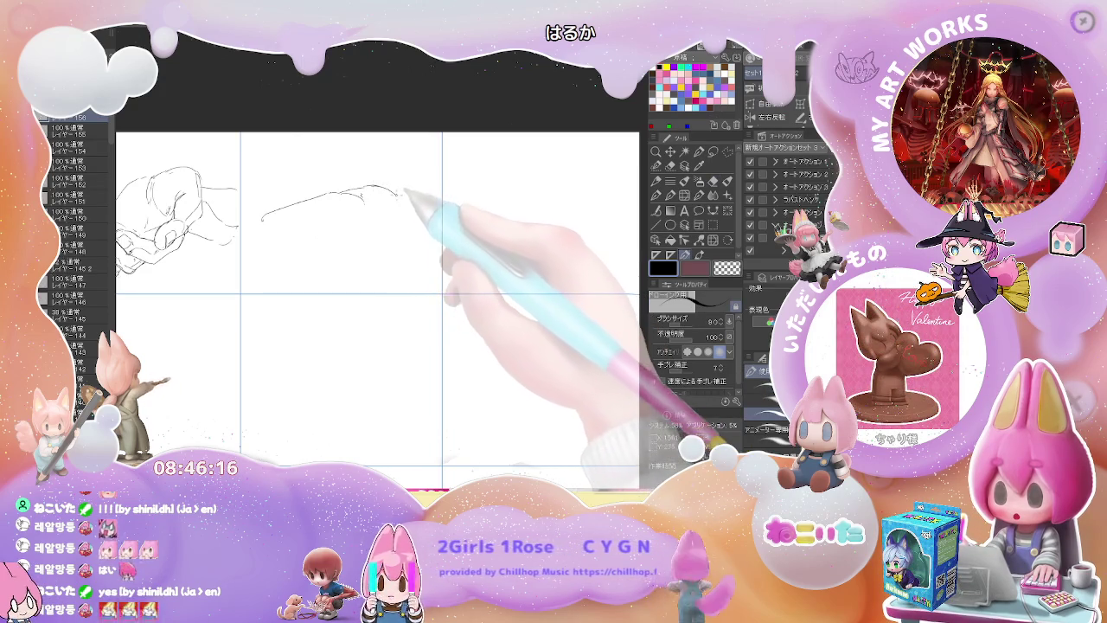
pyautogui.moveTo(418, 204); pyautogui.dragTo(424, 209)
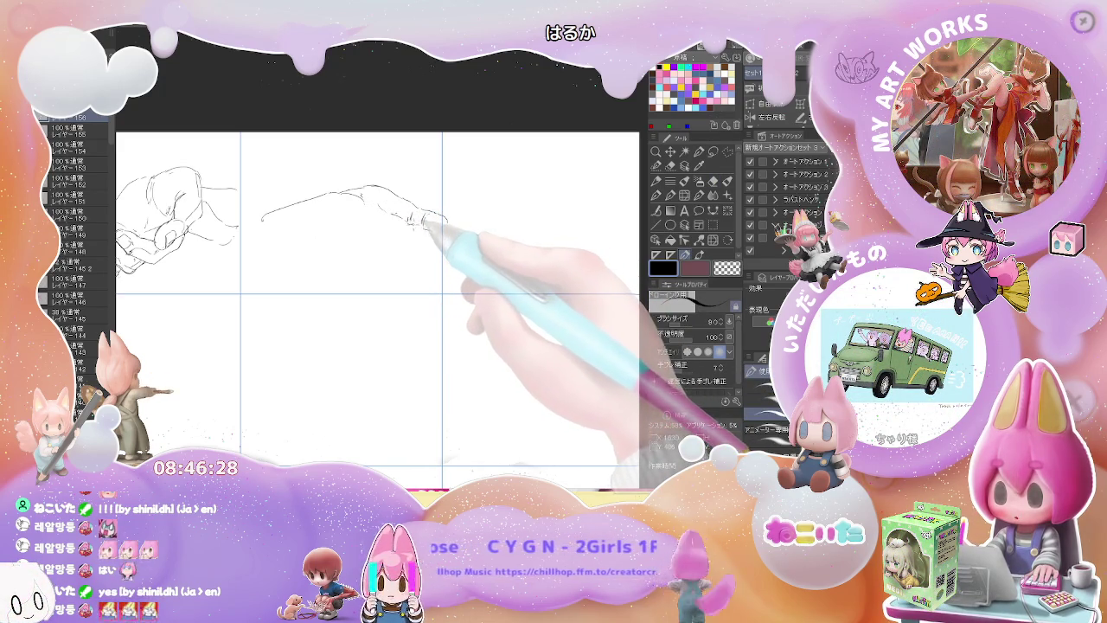
pyautogui.press('e')
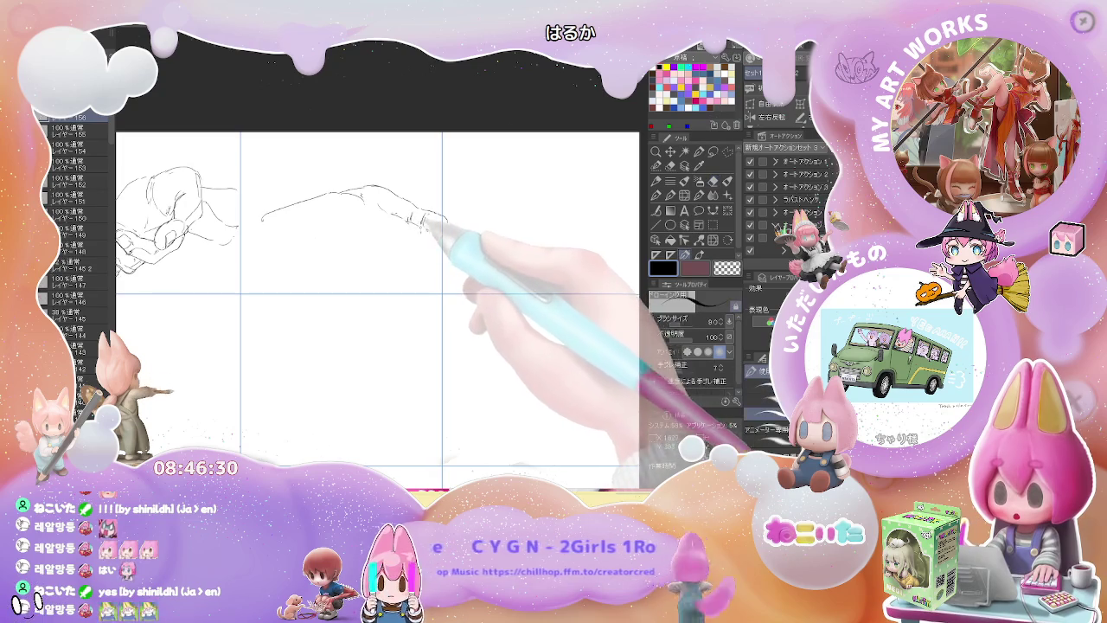
pyautogui.moveTo(415, 216)
pyautogui.mouseDown()
pyautogui.moveTo(264, 212)
pyautogui.moveTo(270, 251)
pyautogui.moveTo(350, 230)
pyautogui.moveTo(384, 251)
pyautogui.mouseUp()
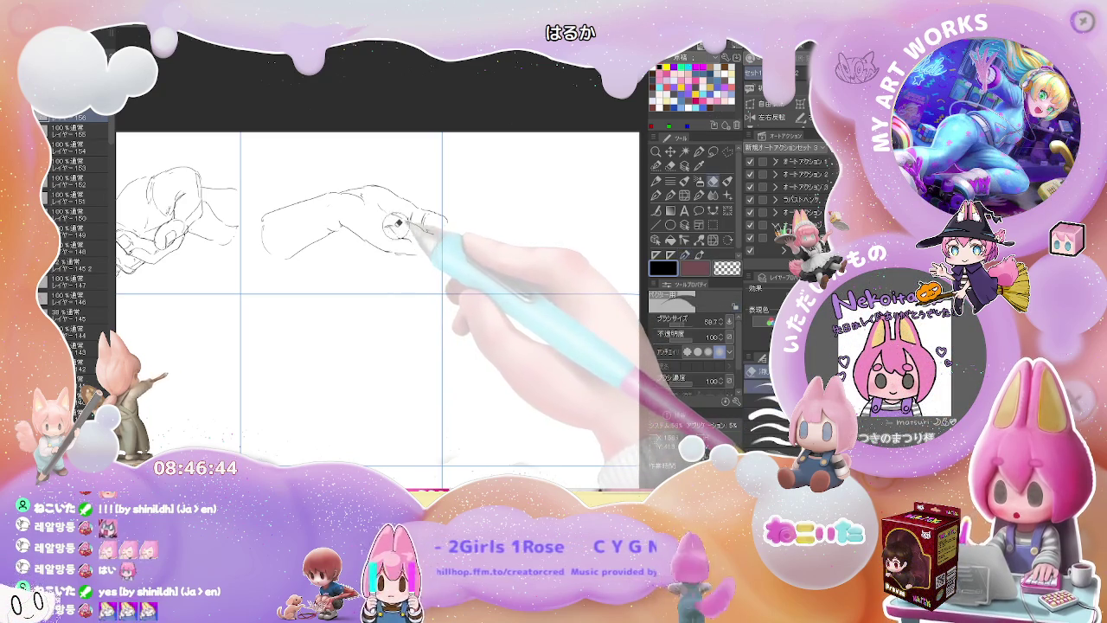
# - Add hatch strokes and faint marks across the open hand's fingers, toggling Eraser and Pen
pyautogui.moveTo(381, 221); pyautogui.dragTo(394, 232)
pyautogui.press('e')
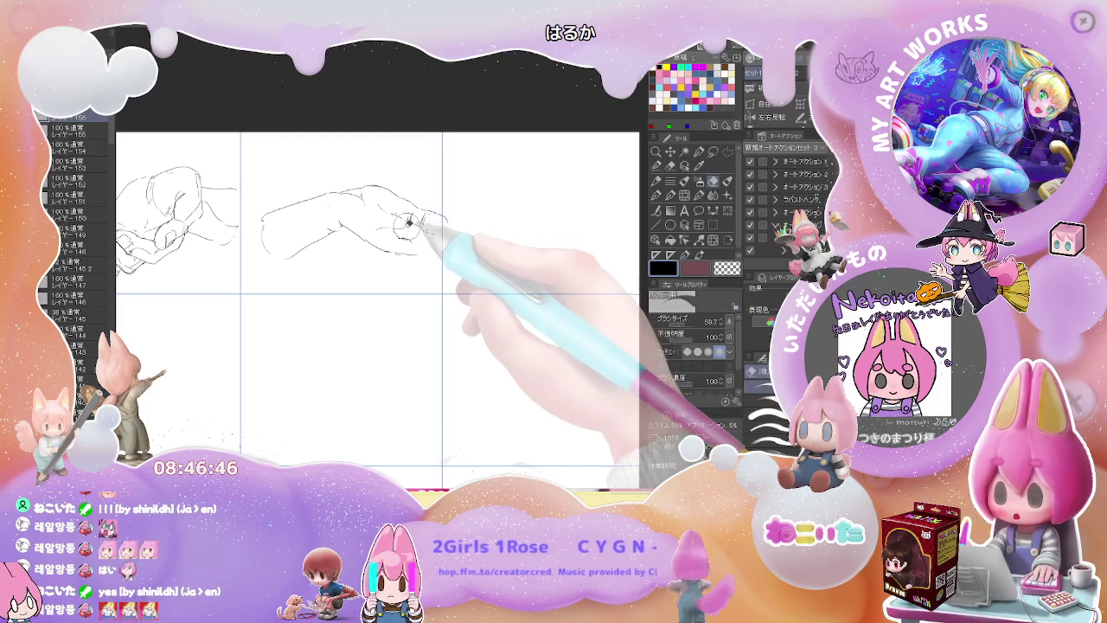
pyautogui.press('p')
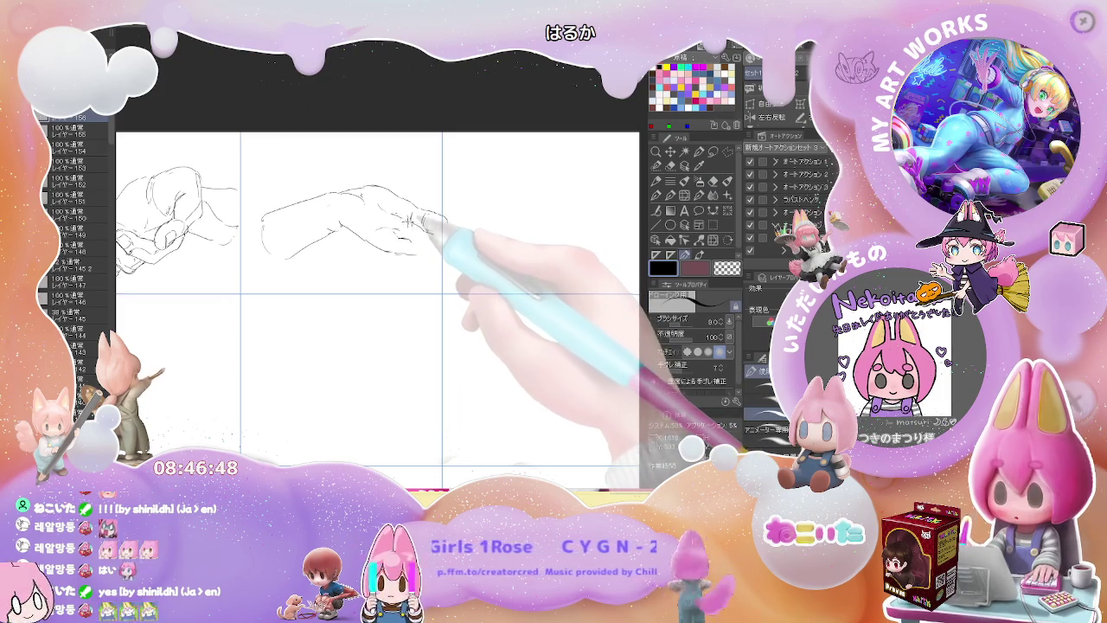
pyautogui.moveTo(385, 208); pyautogui.dragTo(406, 223)
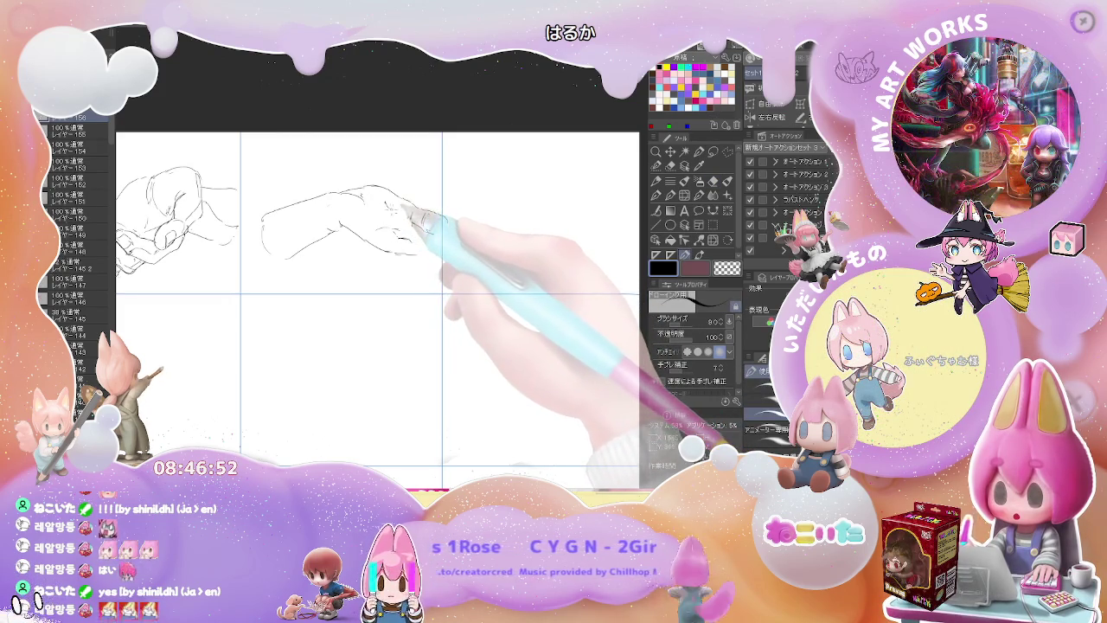
pyautogui.moveTo(430, 217); pyautogui.dragTo(439, 225)
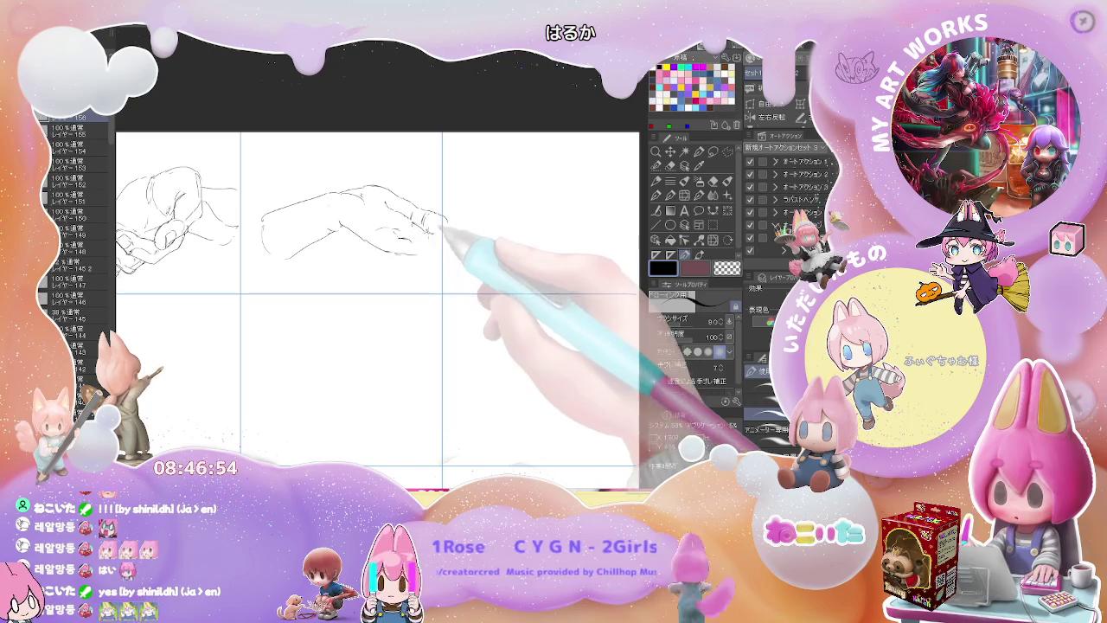
pyautogui.press('e')
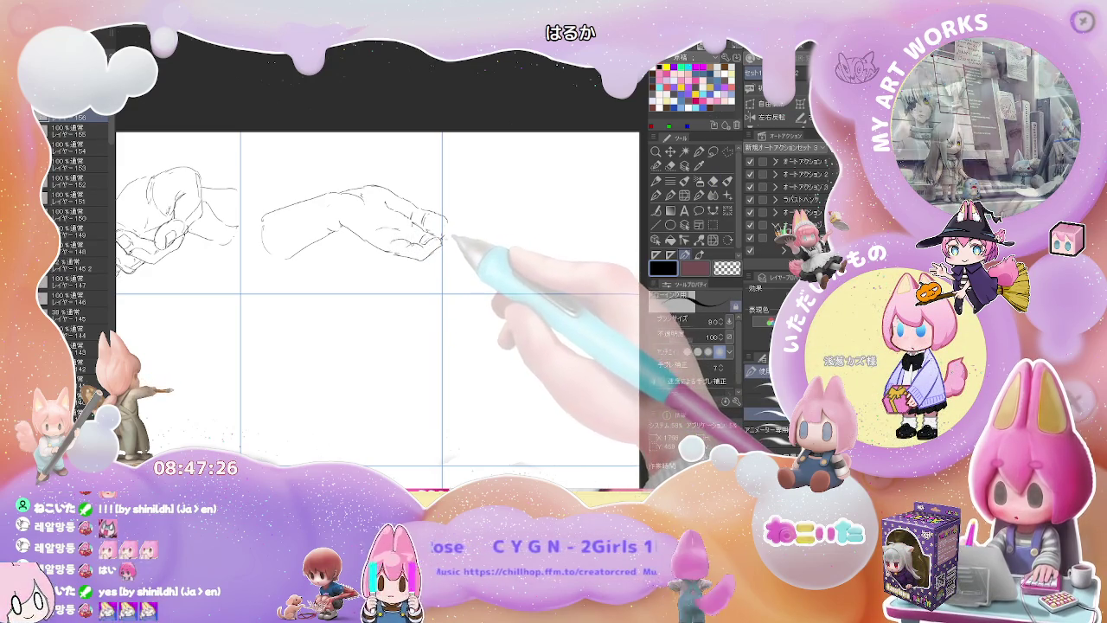
# - Redraw the fingertips with short lines, a curved outline and a small loop
pyautogui.moveTo(448, 232); pyautogui.dragTo(459, 237)
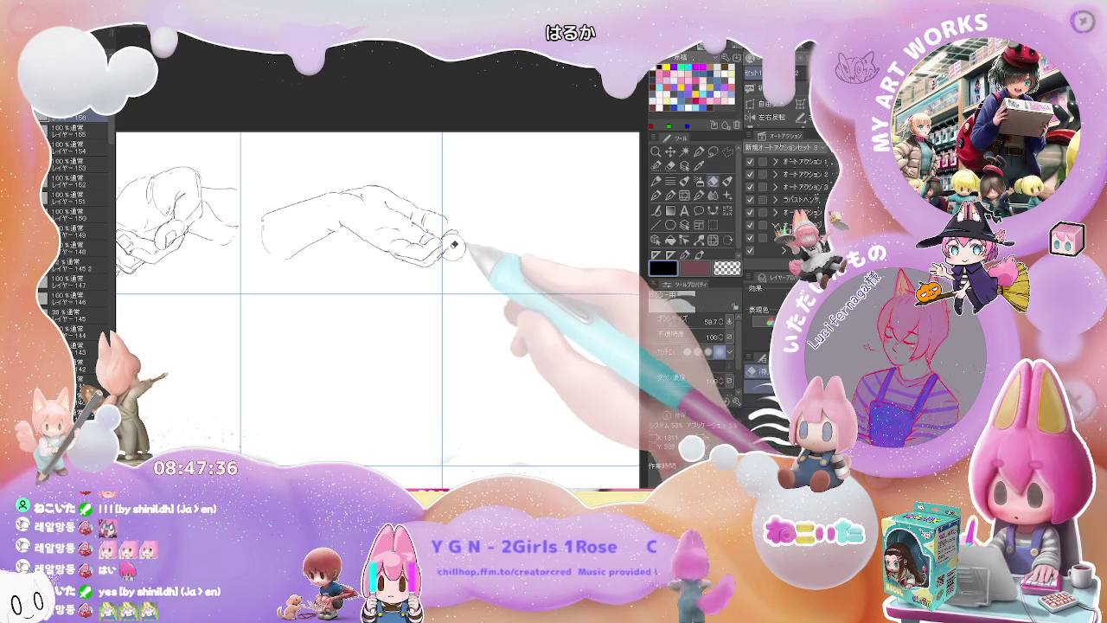
pyautogui.moveTo(449, 231); pyautogui.dragTo(456, 245)
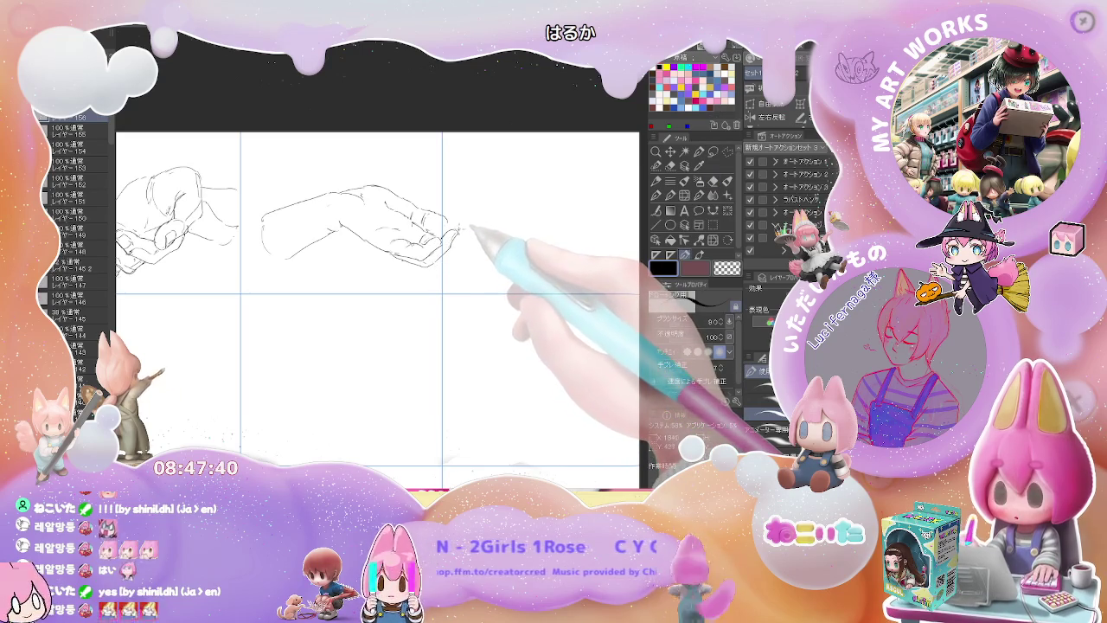
pyautogui.moveTo(461, 229)
pyautogui.mouseDown()
pyautogui.moveTo(447, 264)
pyautogui.moveTo(471, 251)
pyautogui.mouseUp()
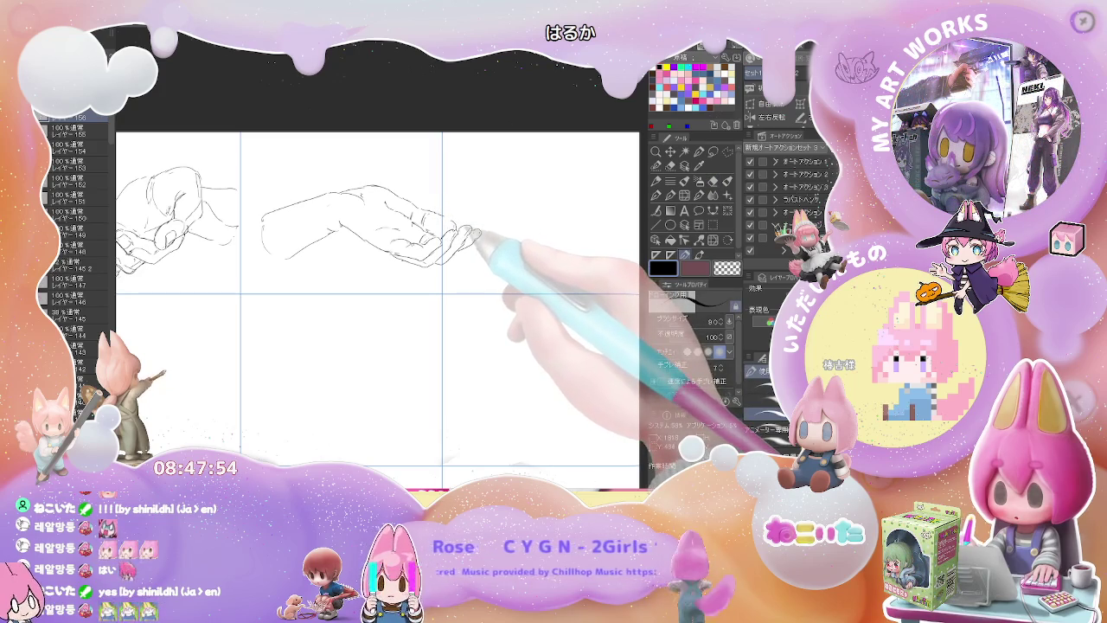
pyautogui.moveTo(472, 228); pyautogui.dragTo(467, 239)
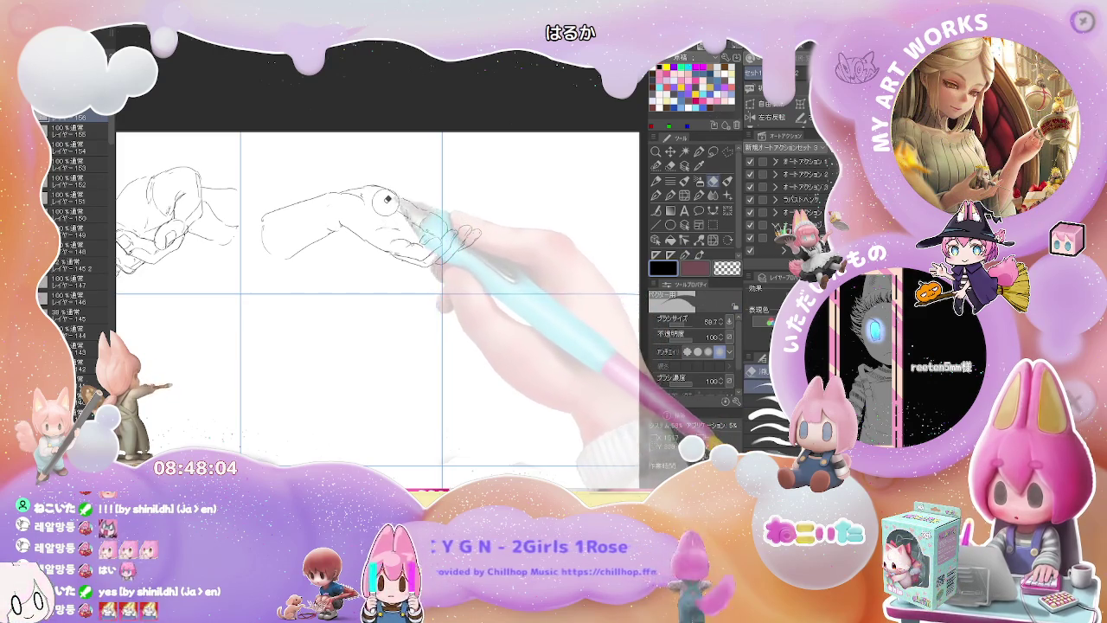
pyautogui.hotkey('ctrl', '-')
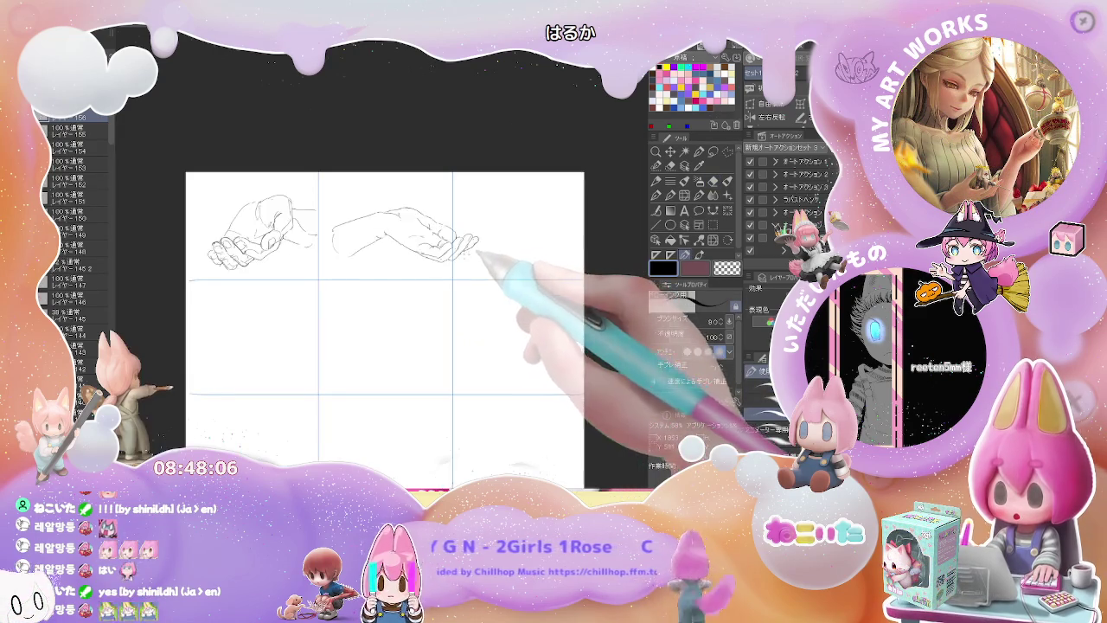
# - Bring the top-right grid cell into view and draw the new hand's first curve
pyautogui.moveTo(495, 253); pyautogui.dragTo(349, 260)
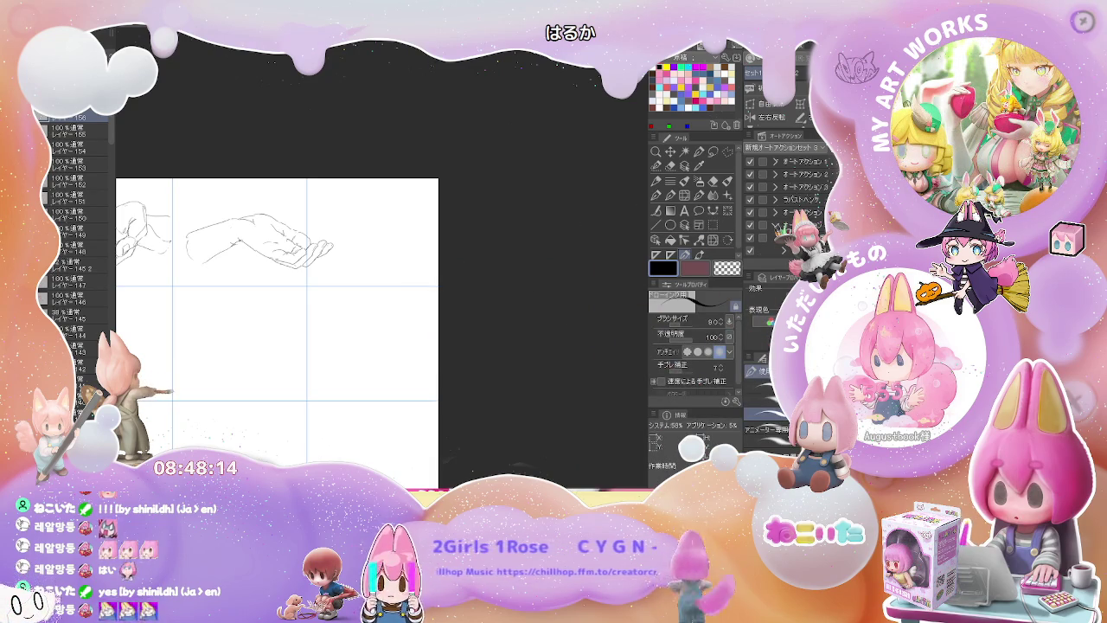
pyautogui.hotkey('ctrl', '+')
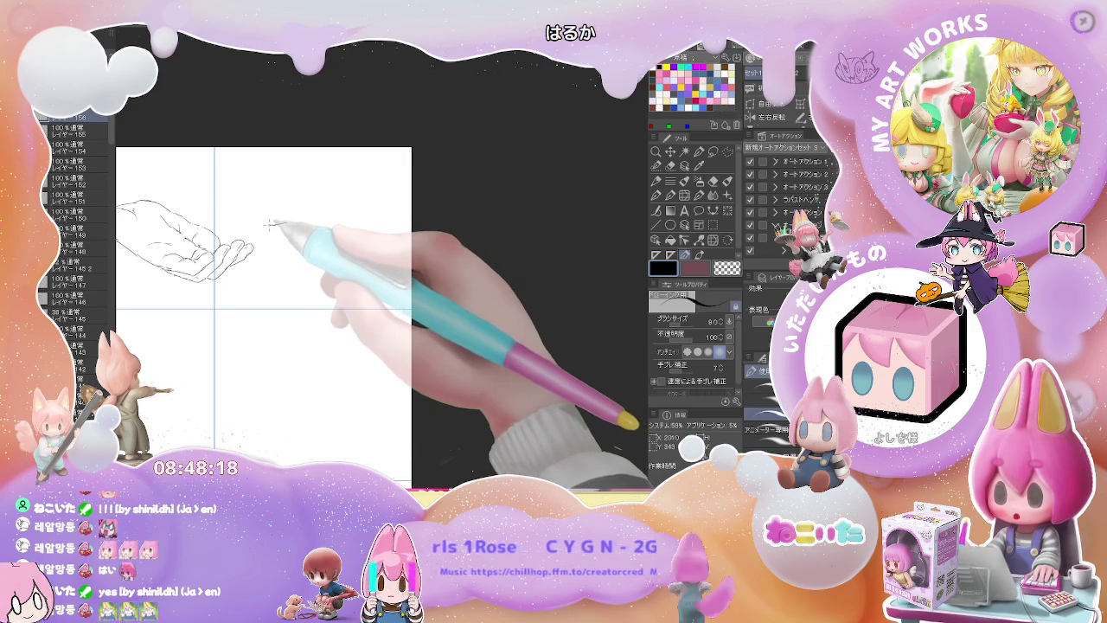
pyautogui.press('e')
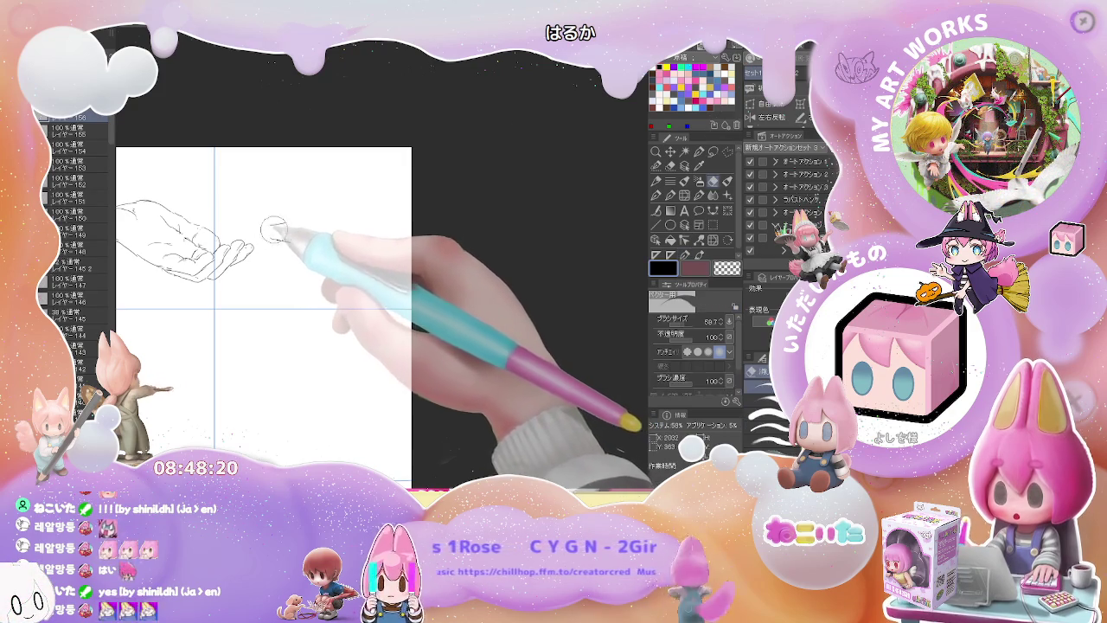
pyautogui.press('p')
pyautogui.moveTo(261, 235); pyautogui.dragTo(298, 249)
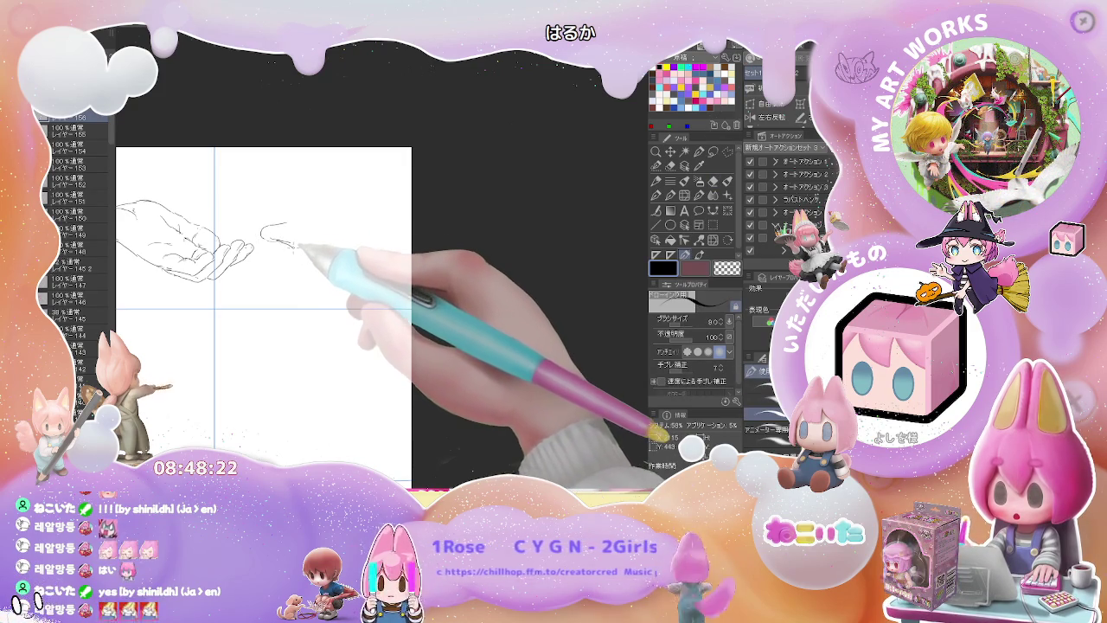
pyautogui.press('e')
pyautogui.press('p')
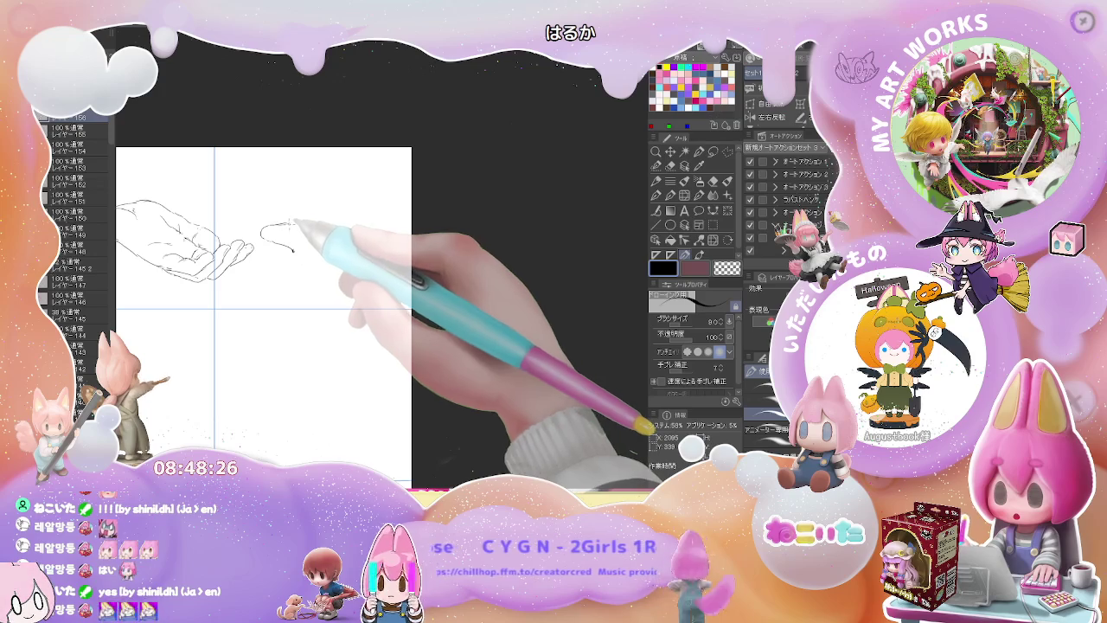
# - Draw the hand's back outline and downward side, add a short mark, and fix lines
pyautogui.moveTo(294, 221)
pyautogui.mouseDown()
pyautogui.moveTo(324, 213)
pyautogui.moveTo(365, 239)
pyautogui.mouseUp()
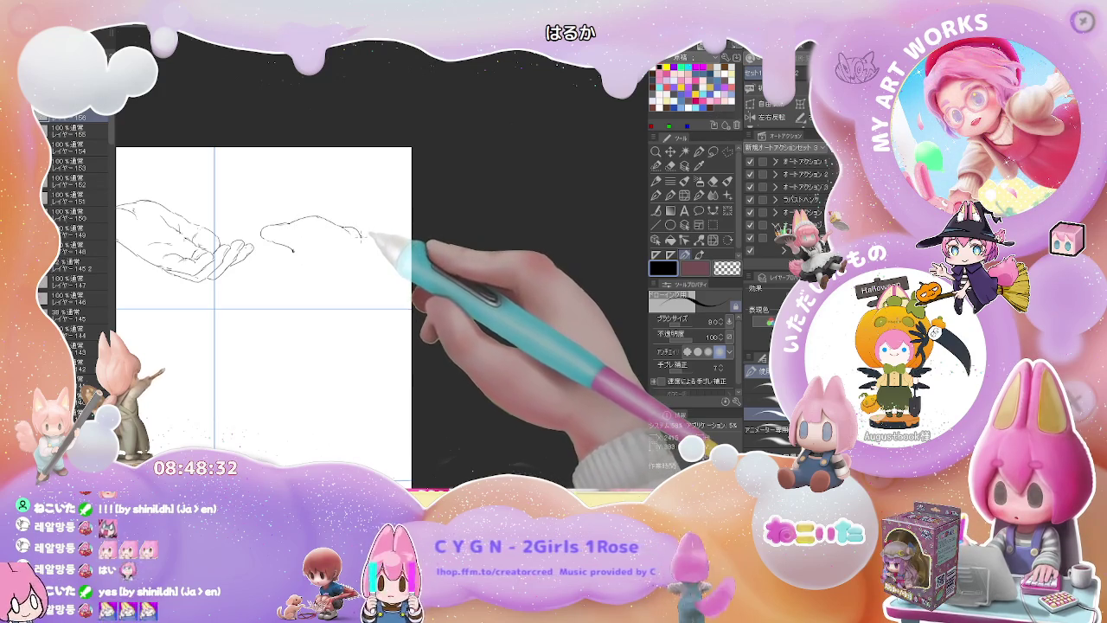
pyautogui.moveTo(365, 239); pyautogui.dragTo(385, 275)
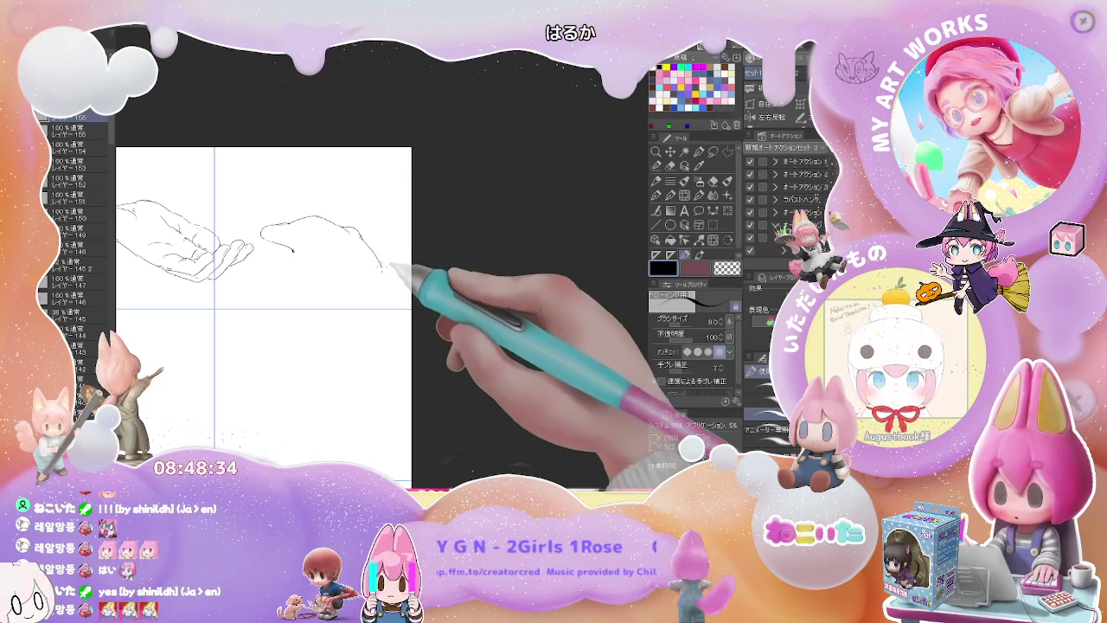
pyautogui.moveTo(295, 248); pyautogui.dragTo(306, 254)
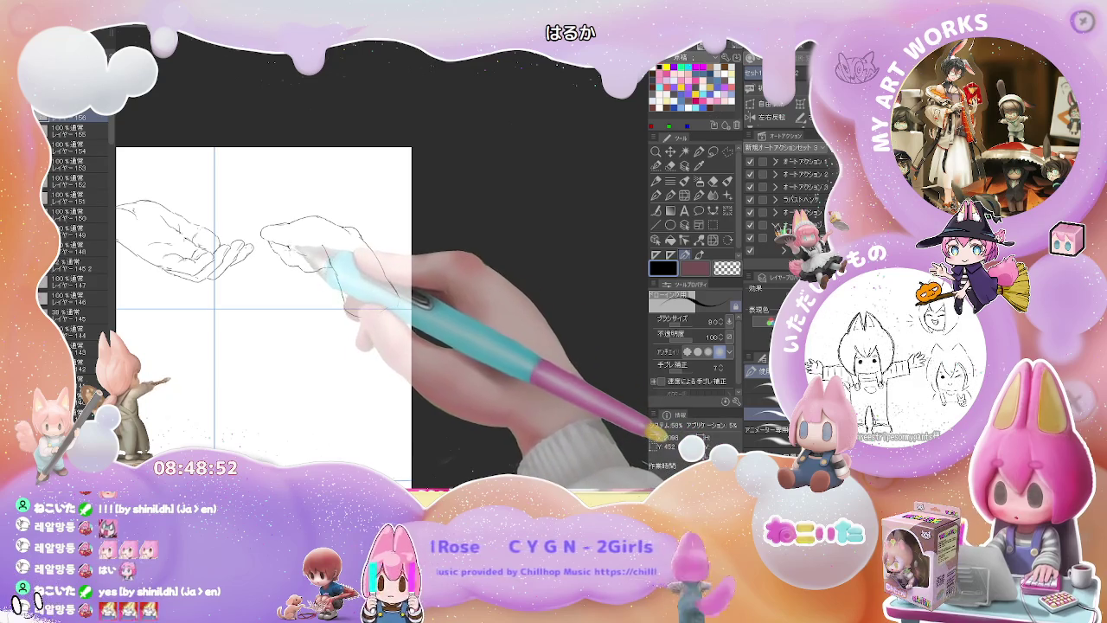
pyautogui.press('e')
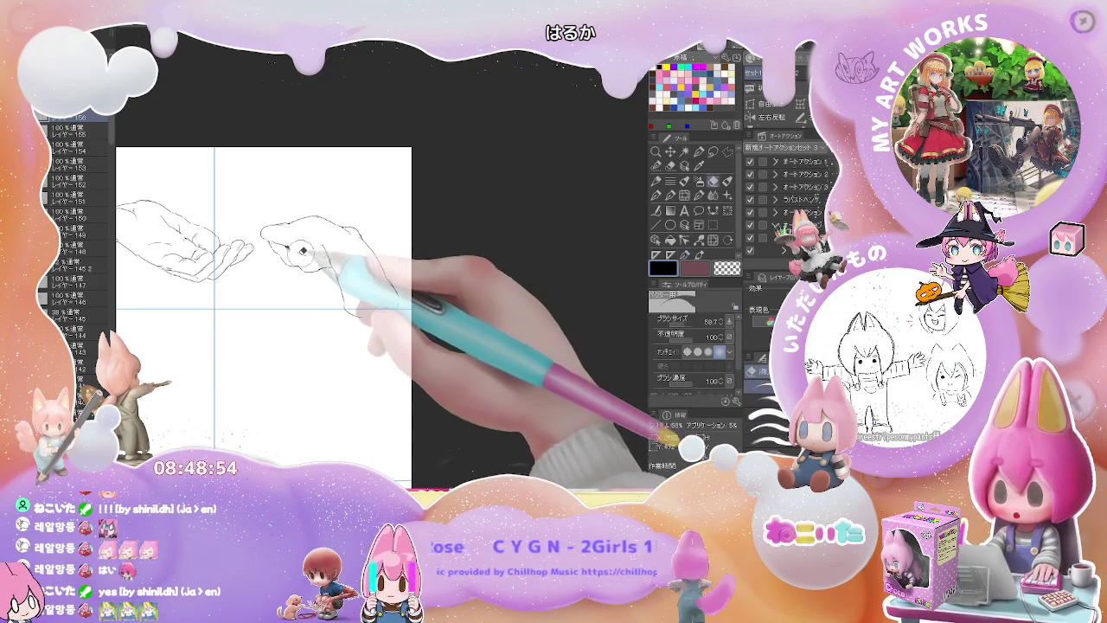
pyautogui.press('p')
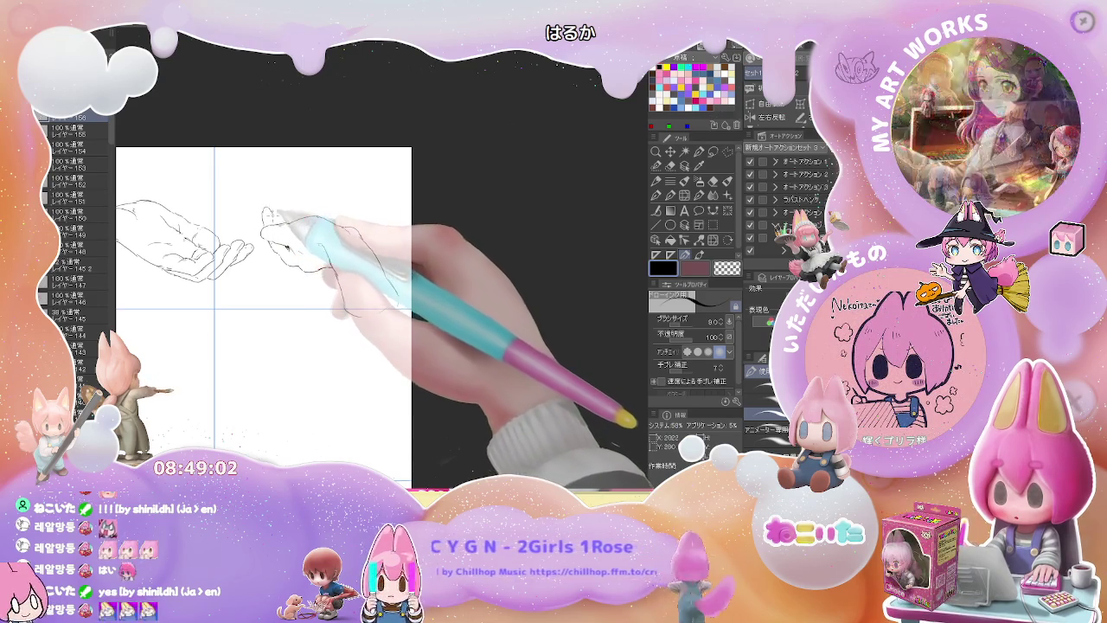
pyautogui.press('e')
pyautogui.press('p')
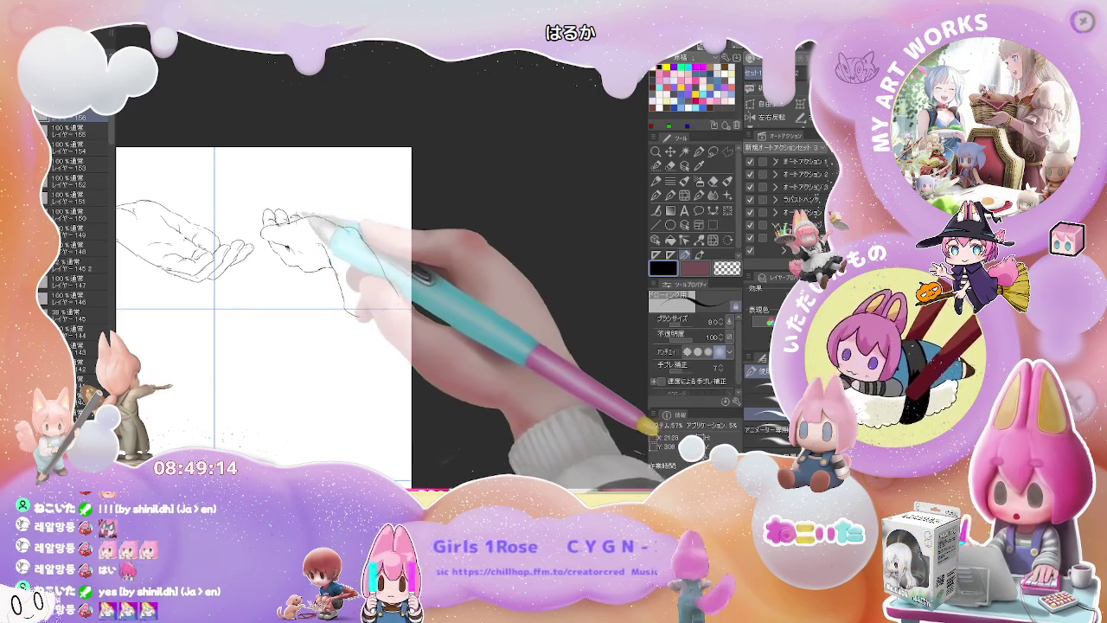
pyautogui.moveTo(233, 286)
pyautogui.mouseDown()
pyautogui.moveTo(376, 284)
pyautogui.moveTo(497, 245)
pyautogui.mouseUp()
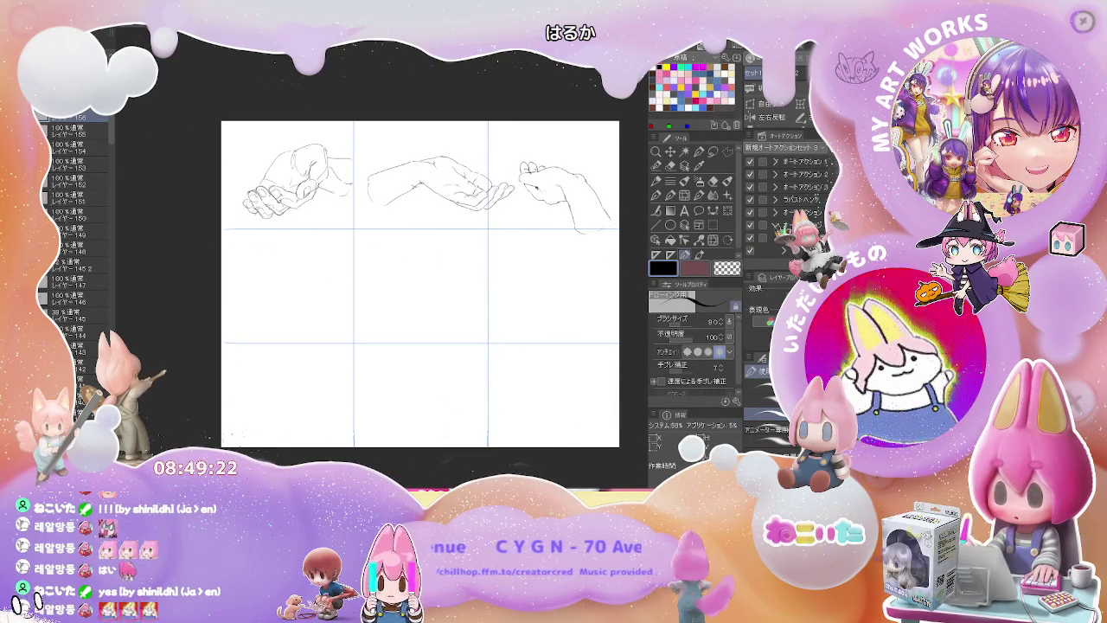
# - Bring the empty middle-row cell into view and sketch the palm-up hand's lower outline
pyautogui.moveTo(539, 292)
pyautogui.mouseDown()
pyautogui.moveTo(292, 254)
pyautogui.moveTo(255, 270)
pyautogui.moveTo(267, 293)
pyautogui.mouseUp()
pyautogui.scroll(1, 287, 257)
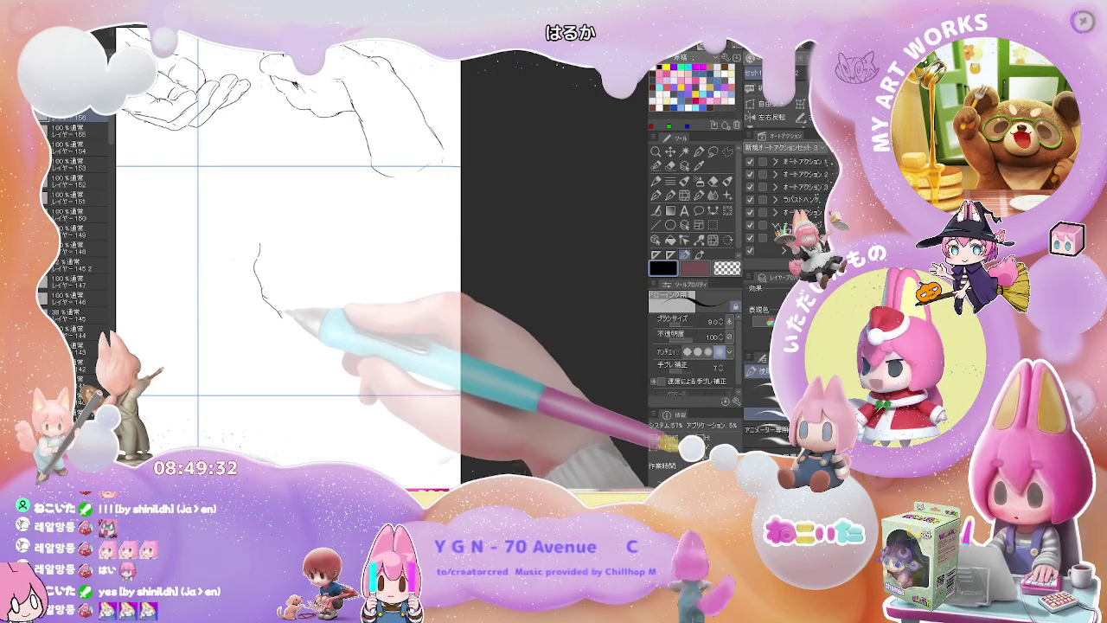
pyautogui.moveTo(279, 317); pyautogui.dragTo(289, 325)
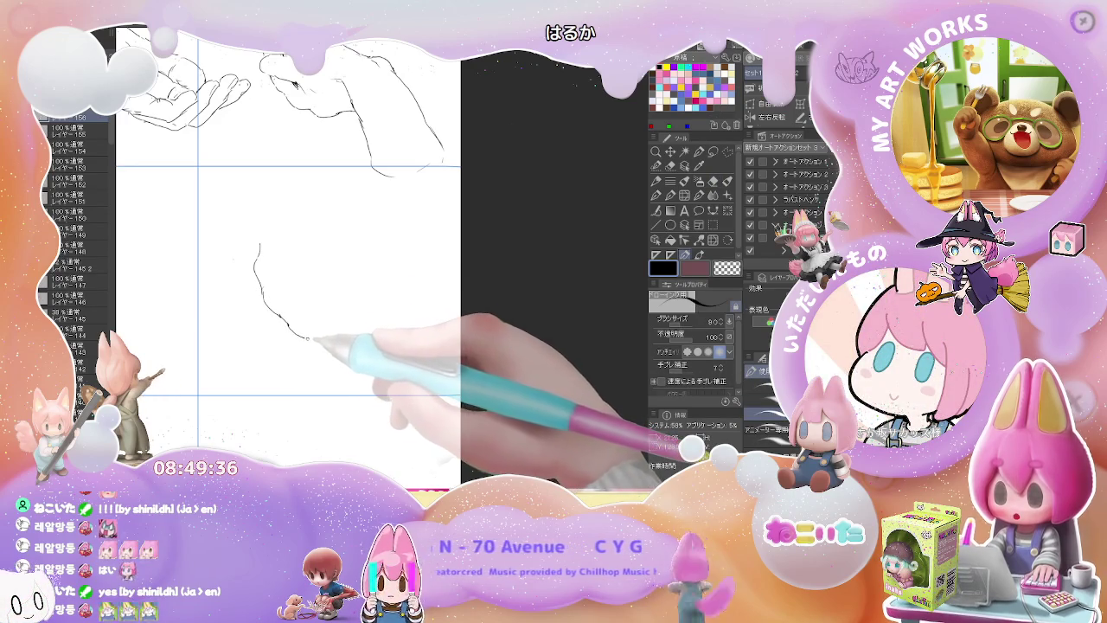
pyautogui.moveTo(300, 333); pyautogui.dragTo(313, 390)
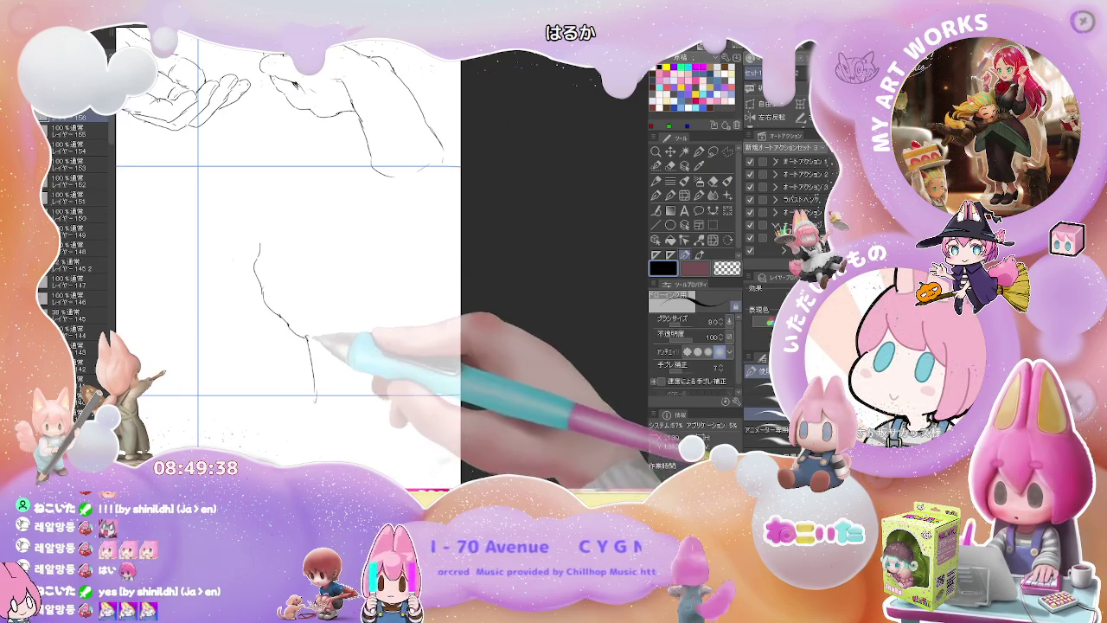
pyautogui.press('e')
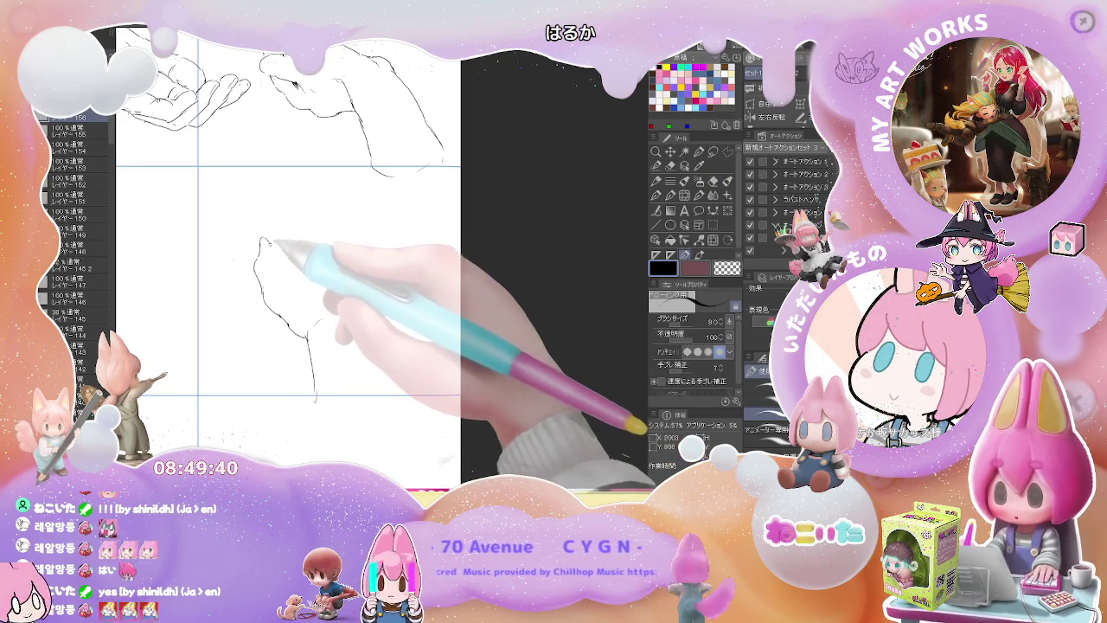
pyautogui.press('p')
# - Cap the fingertip, add rightward strokes, and outline the raised fingers upward
pyautogui.moveTo(259, 256); pyautogui.dragTo(277, 255)
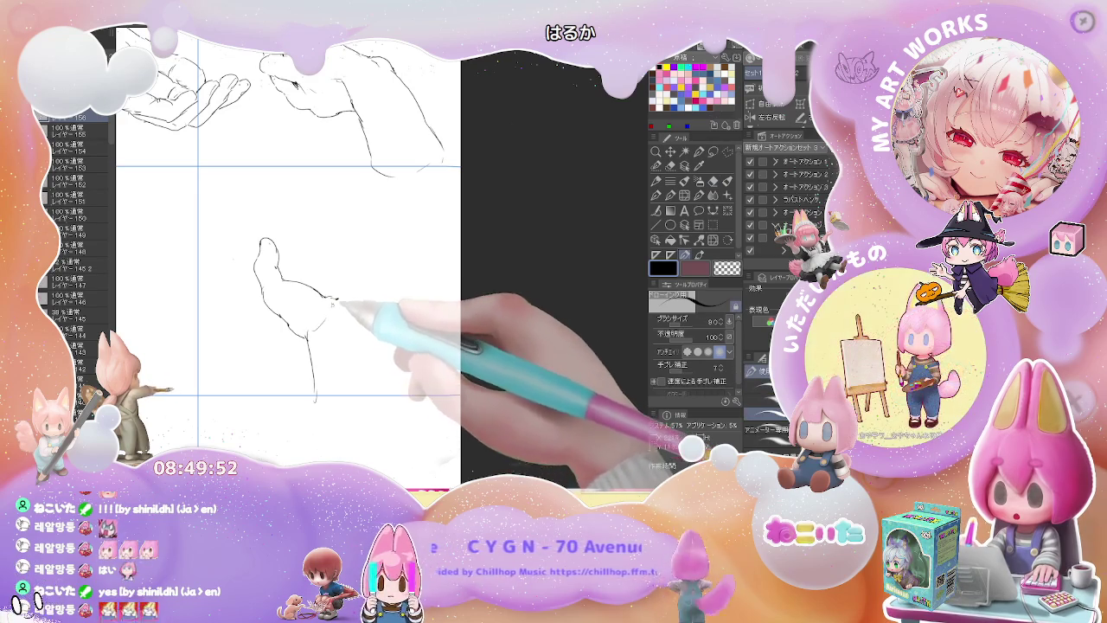
pyautogui.moveTo(339, 299); pyautogui.dragTo(357, 295)
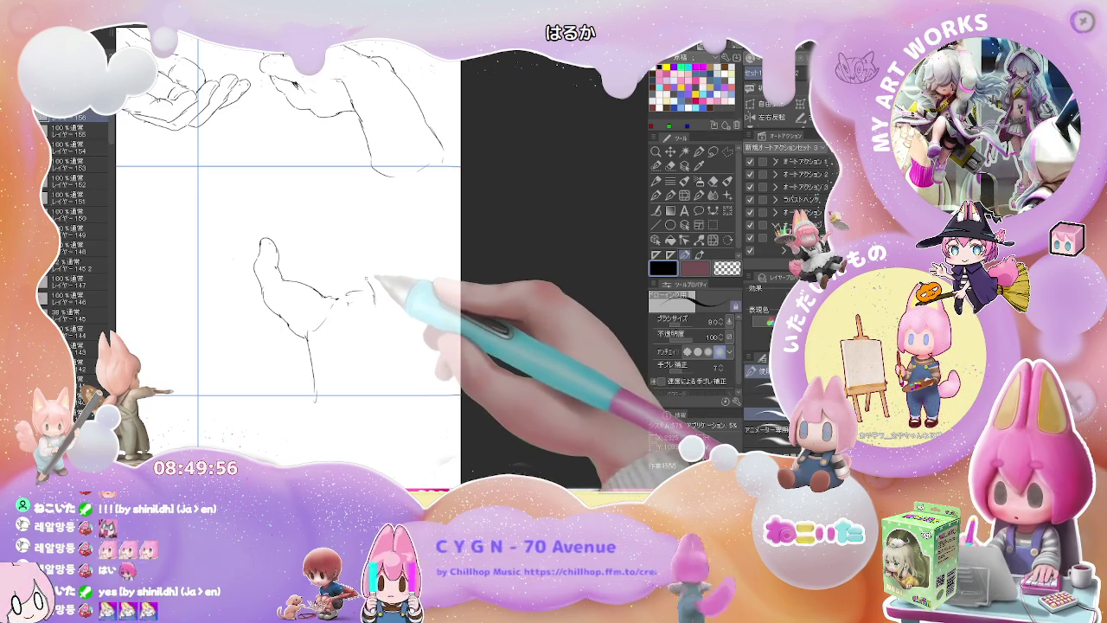
pyautogui.moveTo(325, 254); pyautogui.dragTo(368, 256)
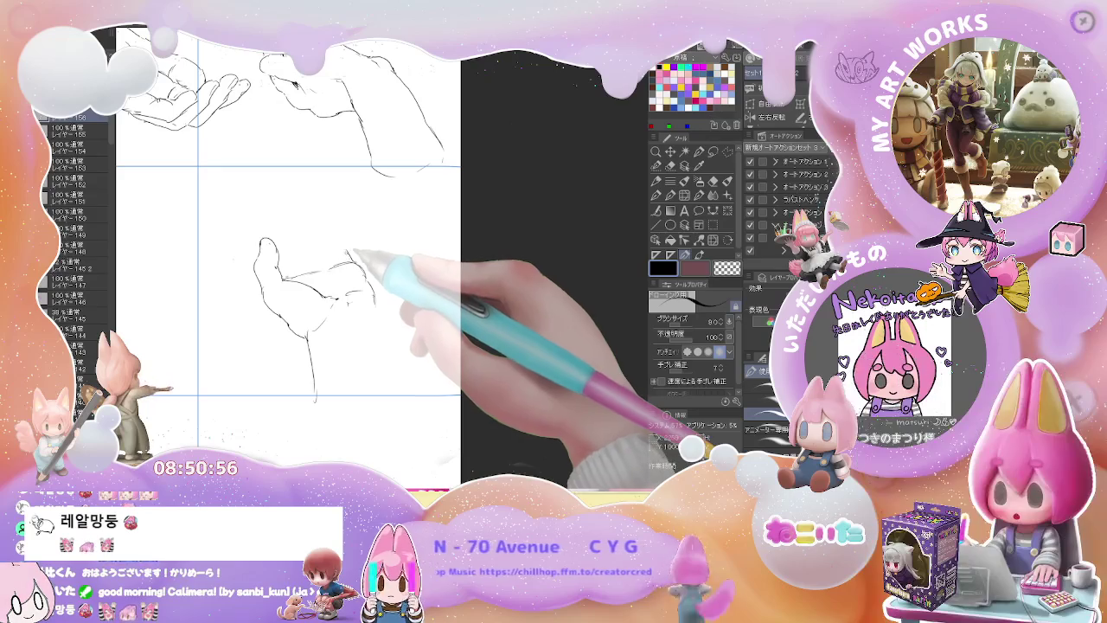
pyautogui.moveTo(339, 232); pyautogui.dragTo(330, 213)
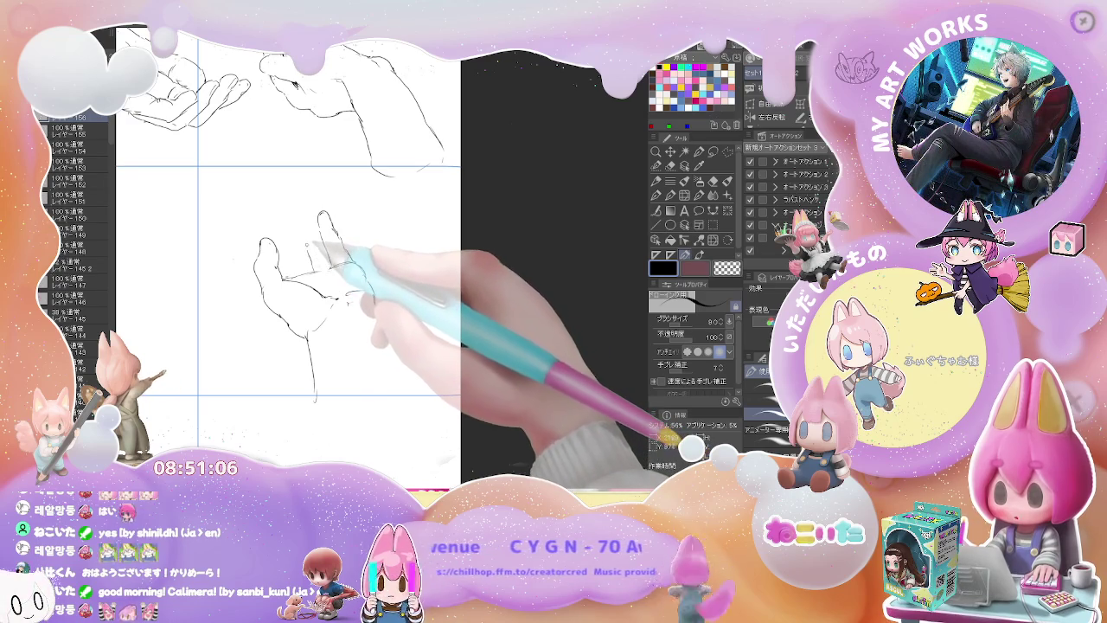
pyautogui.moveTo(302, 217); pyautogui.dragTo(307, 197)
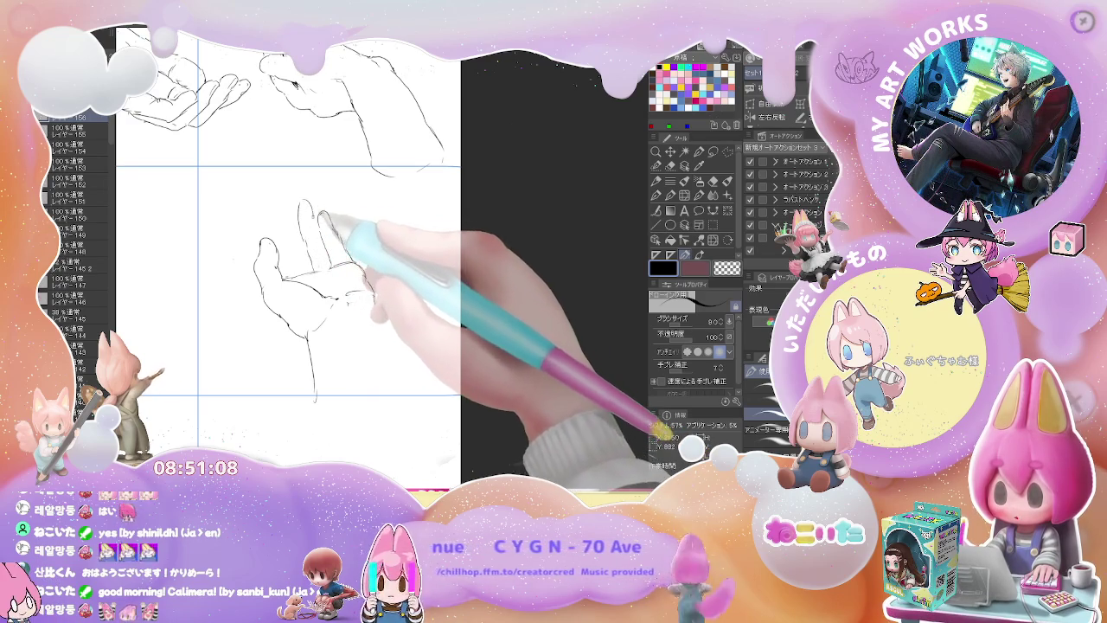
# - Clean up the finger lines with repeated eraser passes and add more finger outlines
pyautogui.press('e')
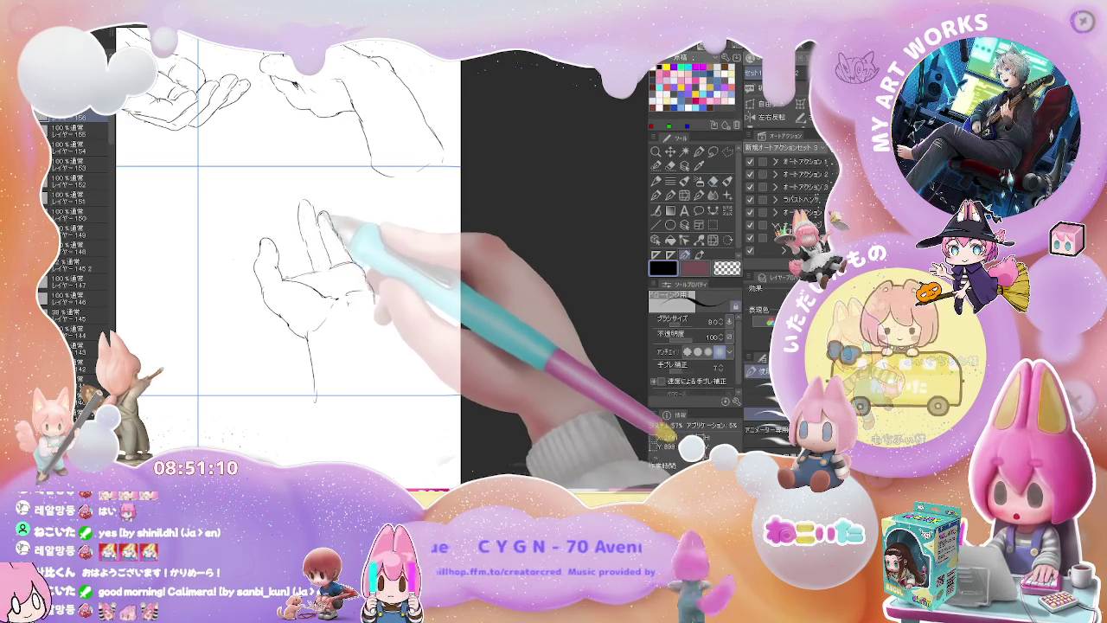
pyautogui.press('p')
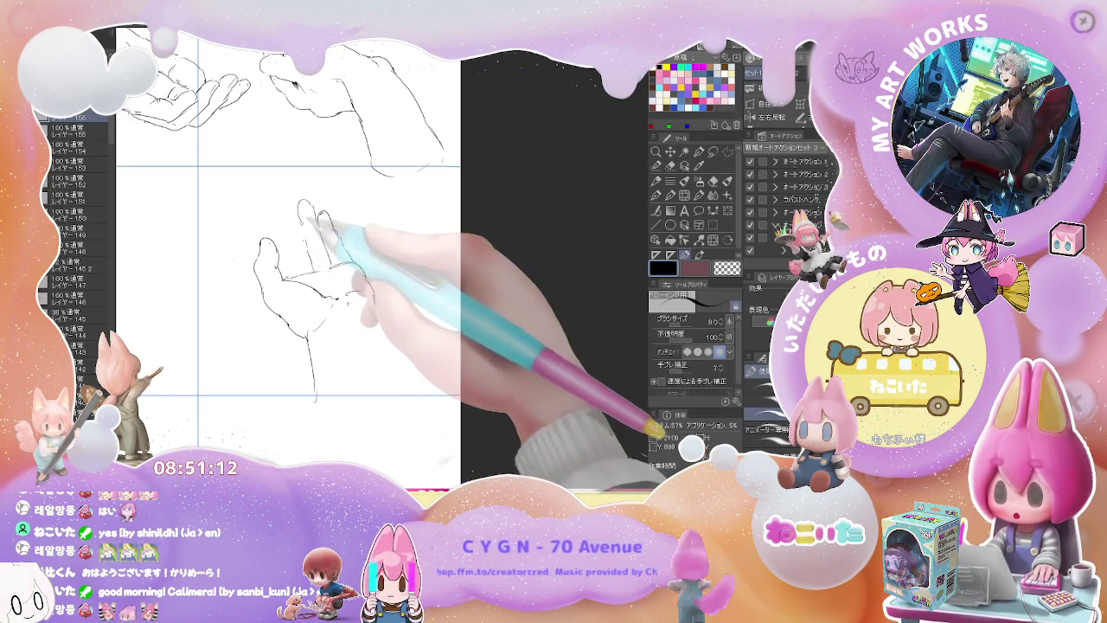
pyautogui.press('e')
pyautogui.press('p')
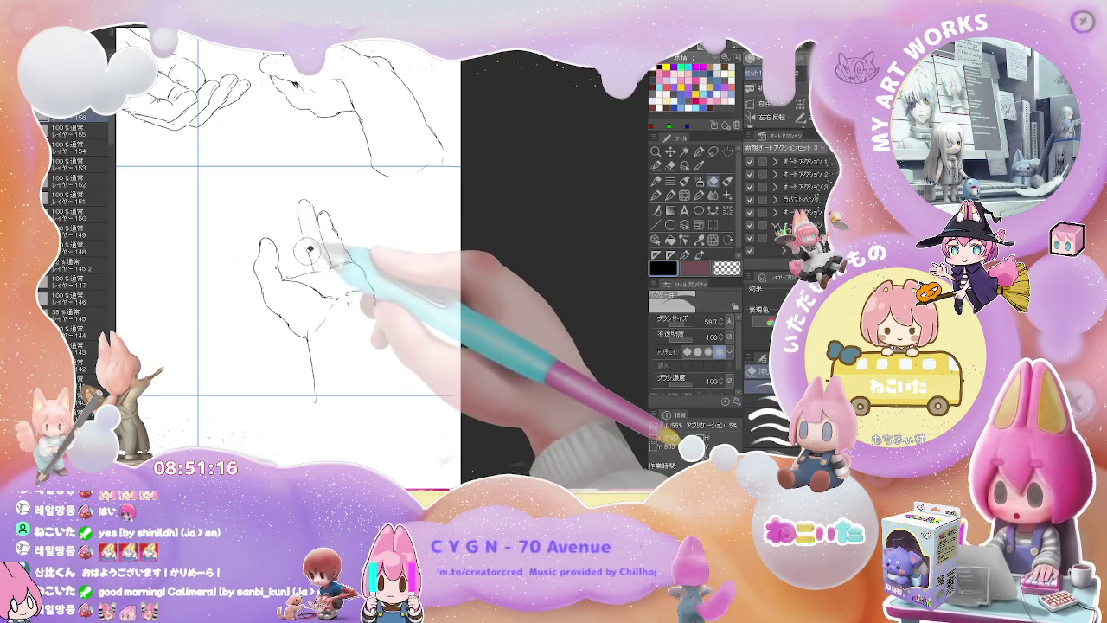
pyautogui.press('e')
pyautogui.press('p')
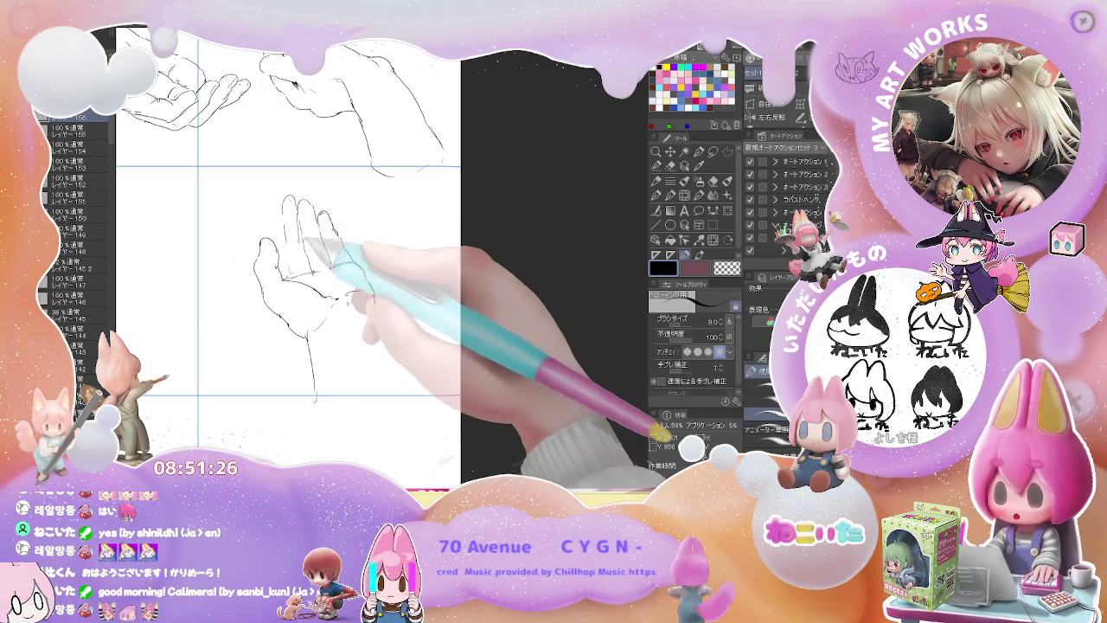
pyautogui.press('e')
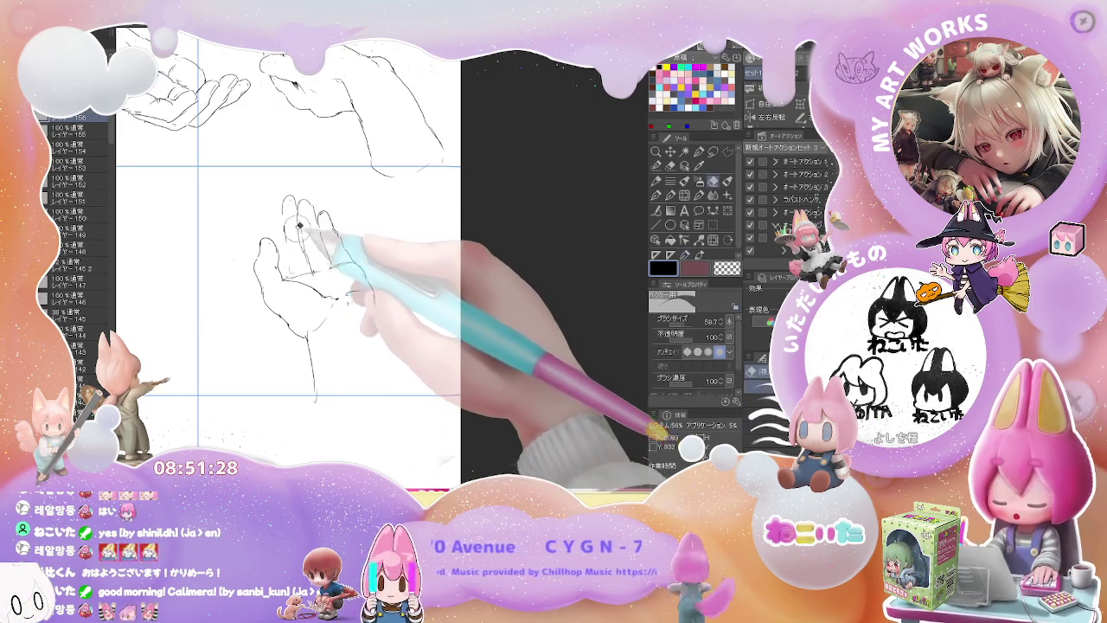
pyautogui.press('p')
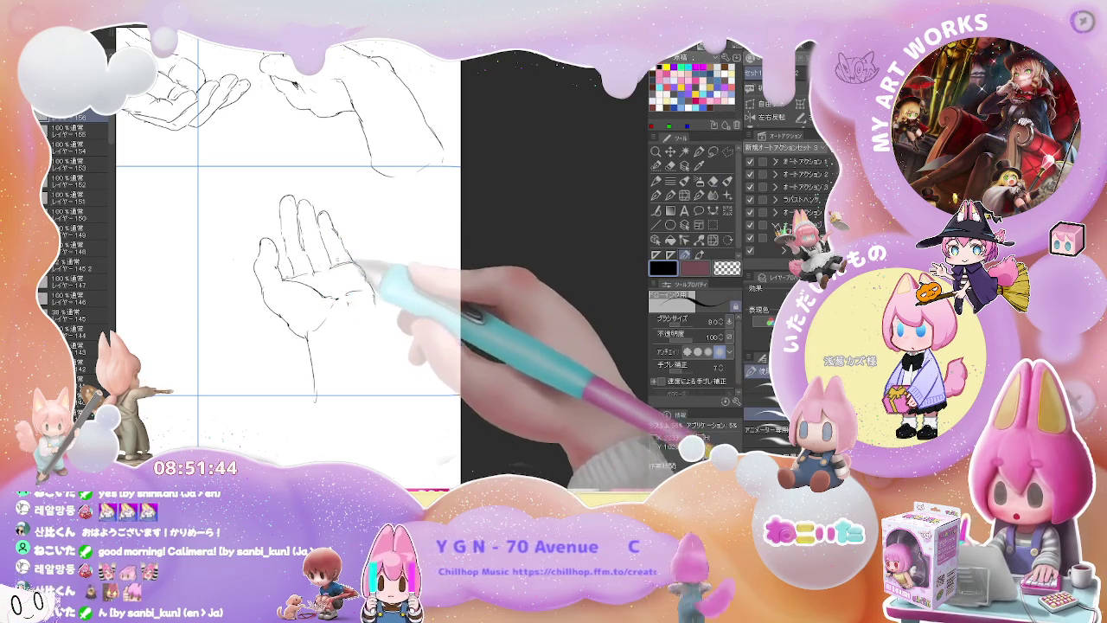
pyautogui.moveTo(264, 219)
pyautogui.mouseDown()
pyautogui.moveTo(282, 199)
pyautogui.moveTo(273, 219)
pyautogui.mouseUp()
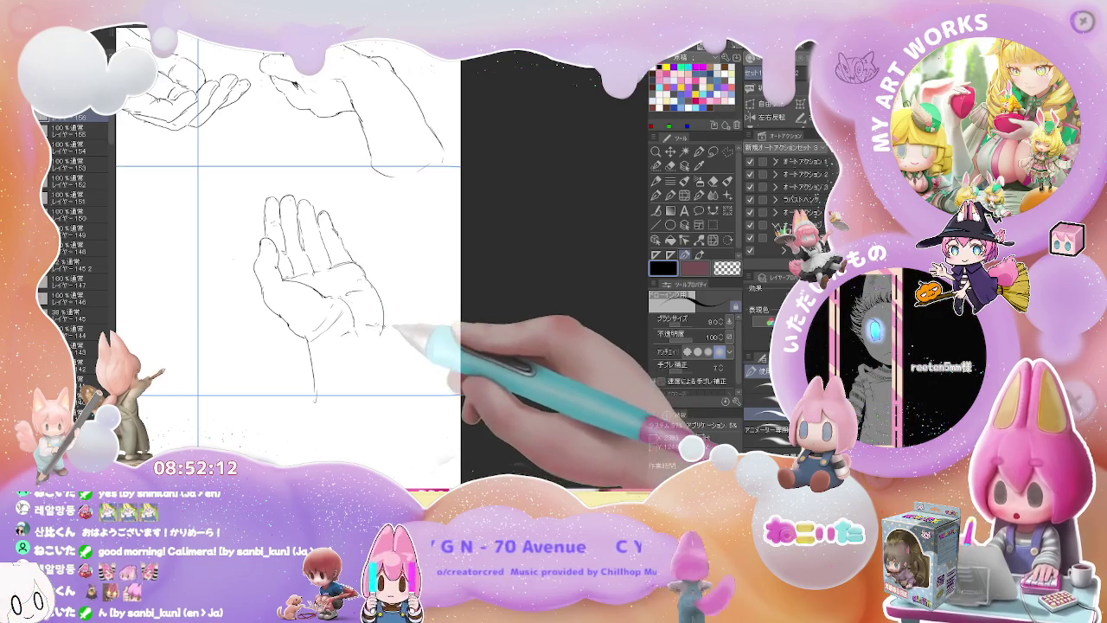
pyautogui.press('e')
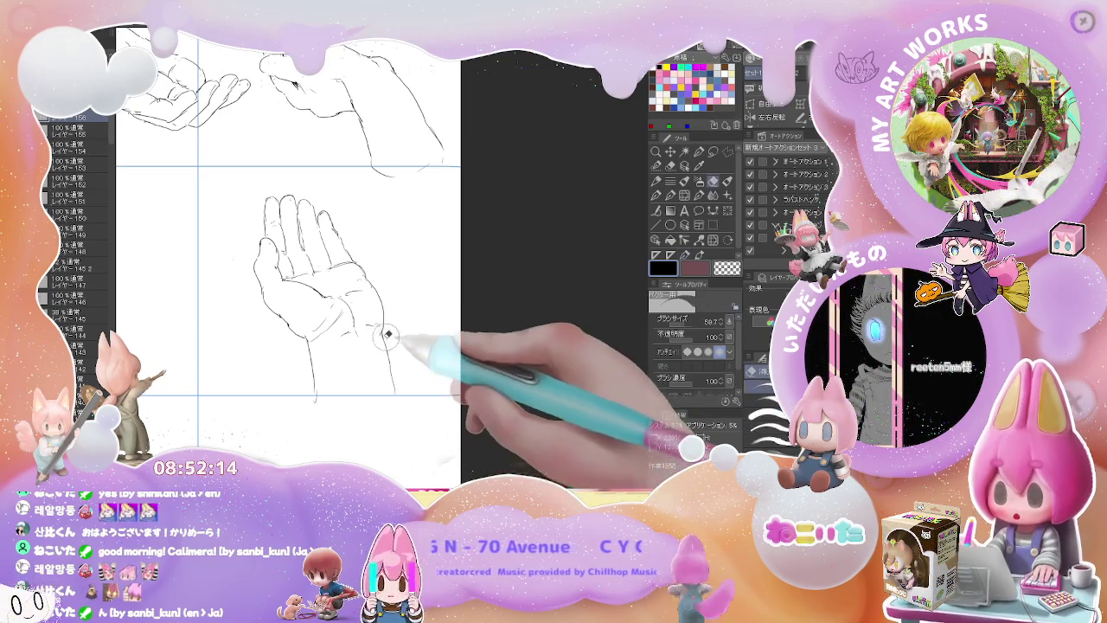
pyautogui.press('p')
pyautogui.scroll(-3, 402, 398)
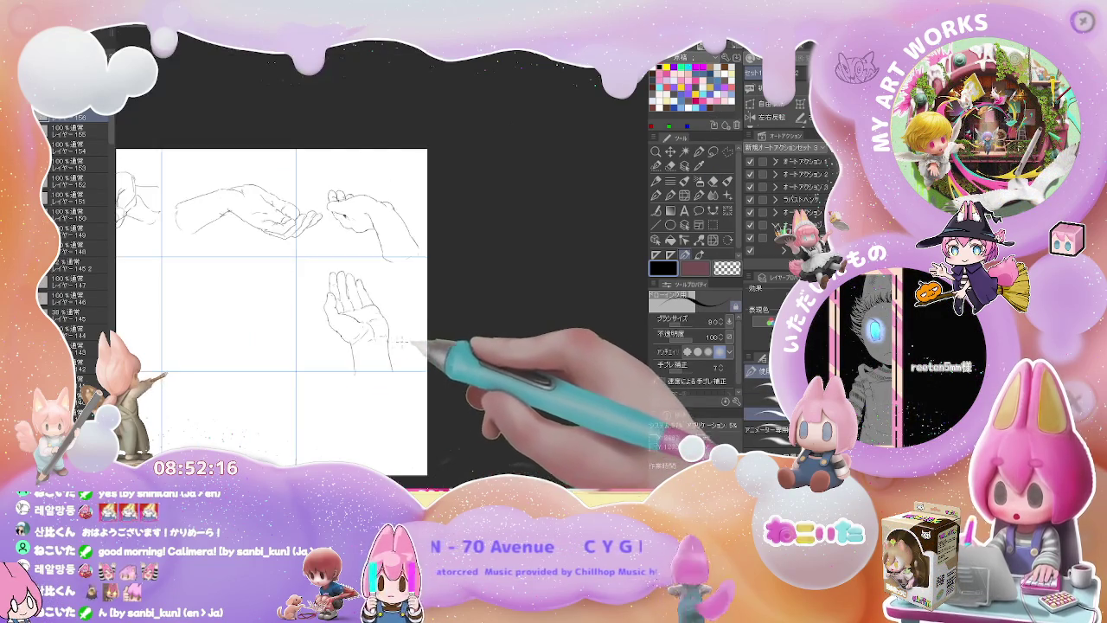
# - Sketch the cupped hand's edge, contour line and fingertips in the middle cell
pyautogui.scroll(2, 477, 334)
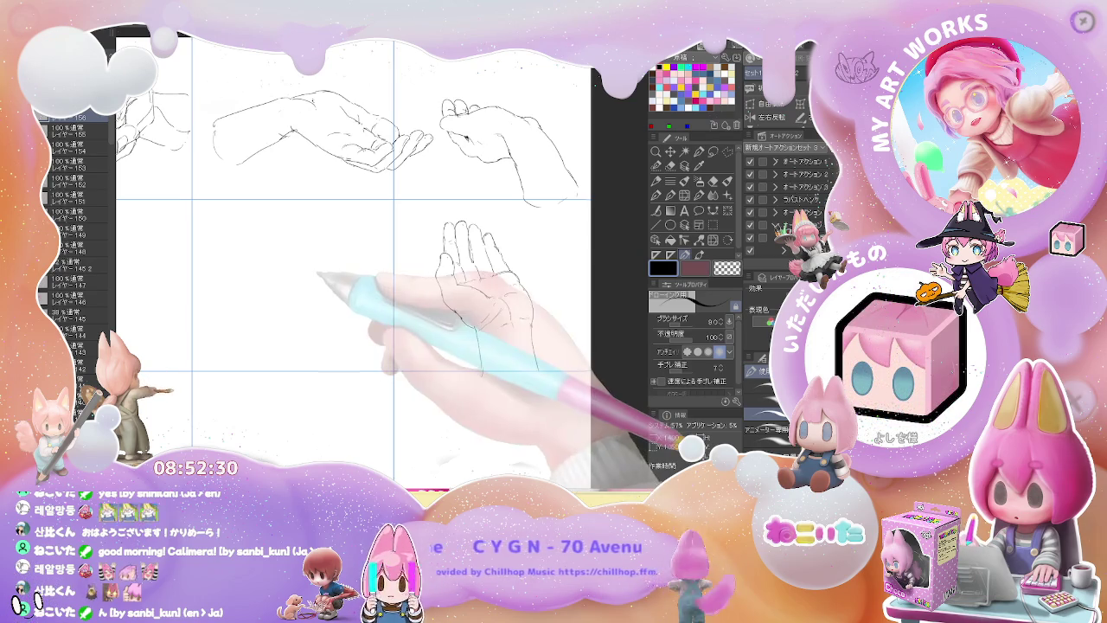
pyautogui.moveTo(307, 276); pyautogui.dragTo(343, 278)
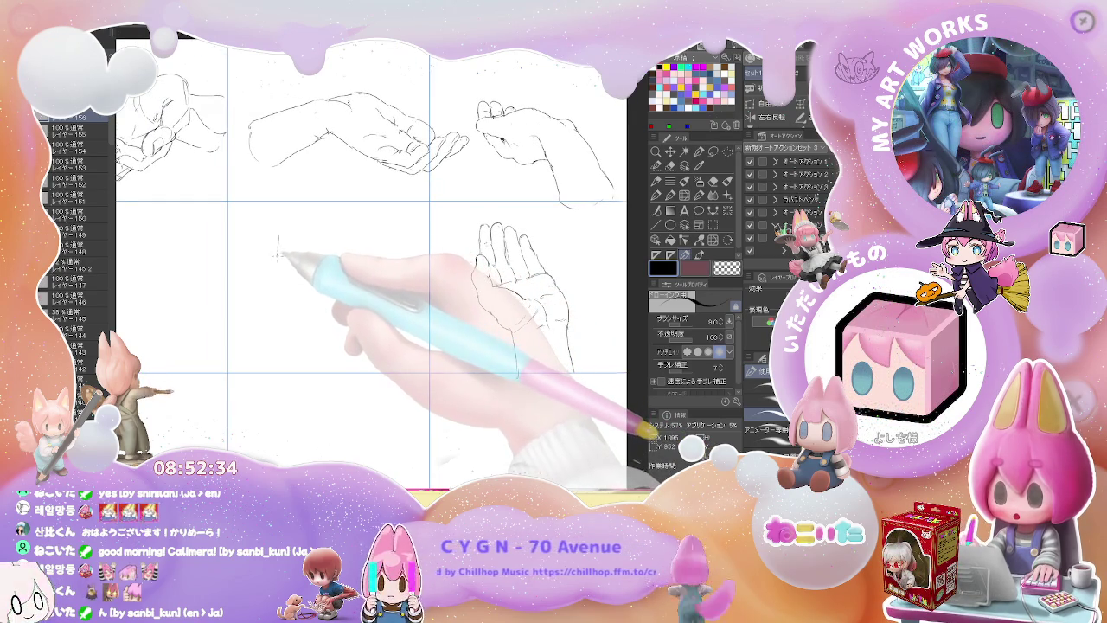
pyautogui.moveTo(279, 256); pyautogui.dragTo(278, 275)
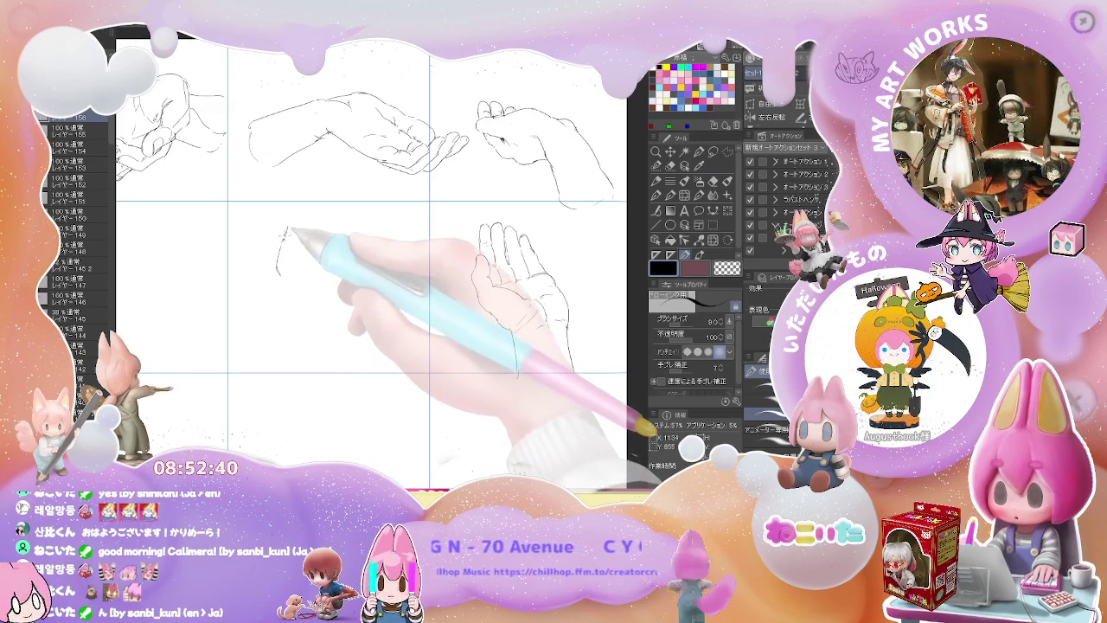
pyautogui.moveTo(286, 228); pyautogui.dragTo(293, 289)
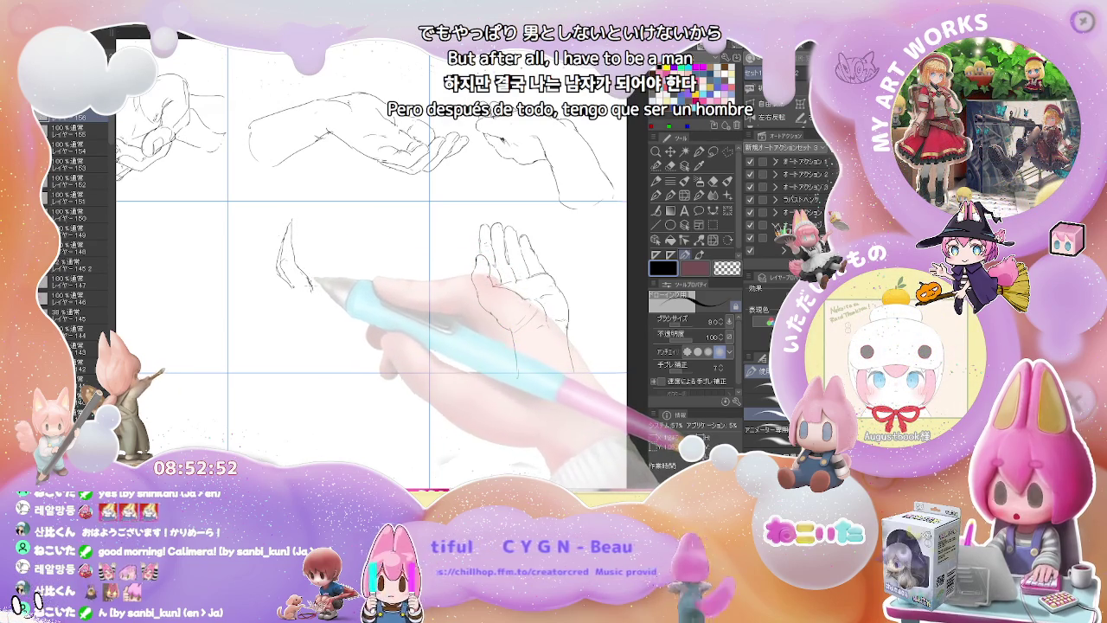
pyautogui.moveTo(292, 258); pyautogui.dragTo(302, 303)
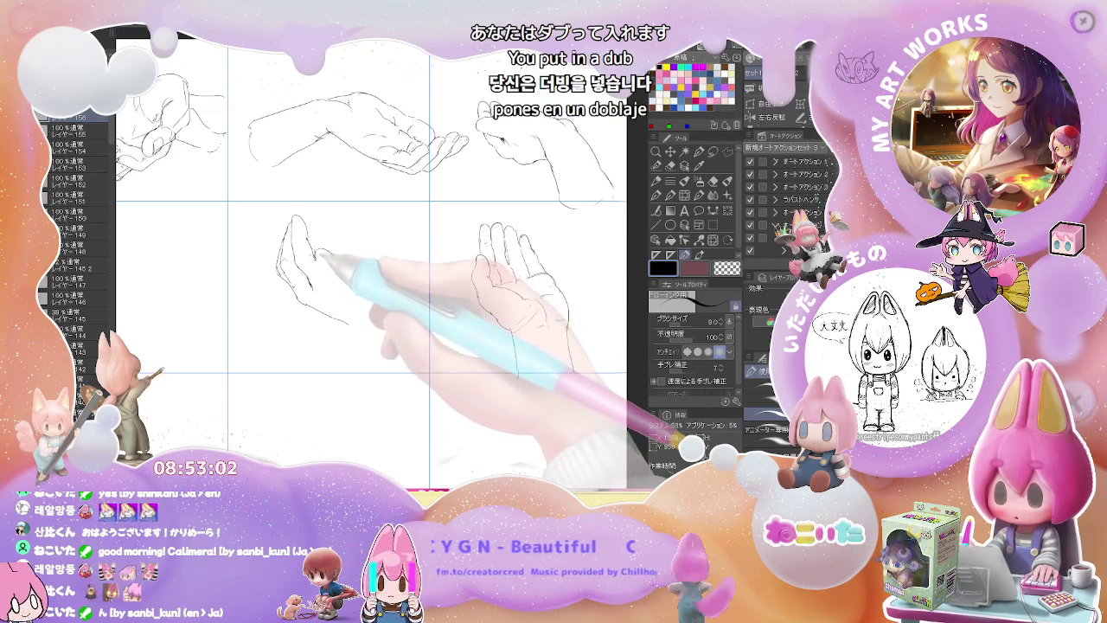
pyautogui.moveTo(316, 257)
pyautogui.mouseDown()
pyautogui.moveTo(343, 255)
pyautogui.moveTo(380, 281)
pyautogui.mouseUp()
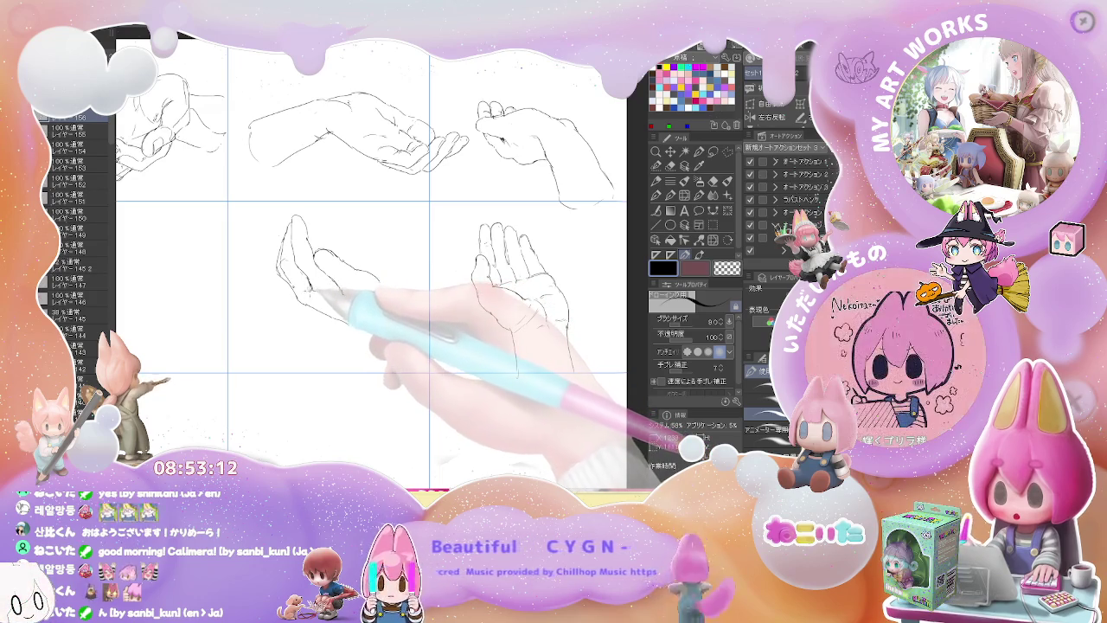
# - Touch up the cupped hand, check the whole page, and add a new layer
pyautogui.press('e')
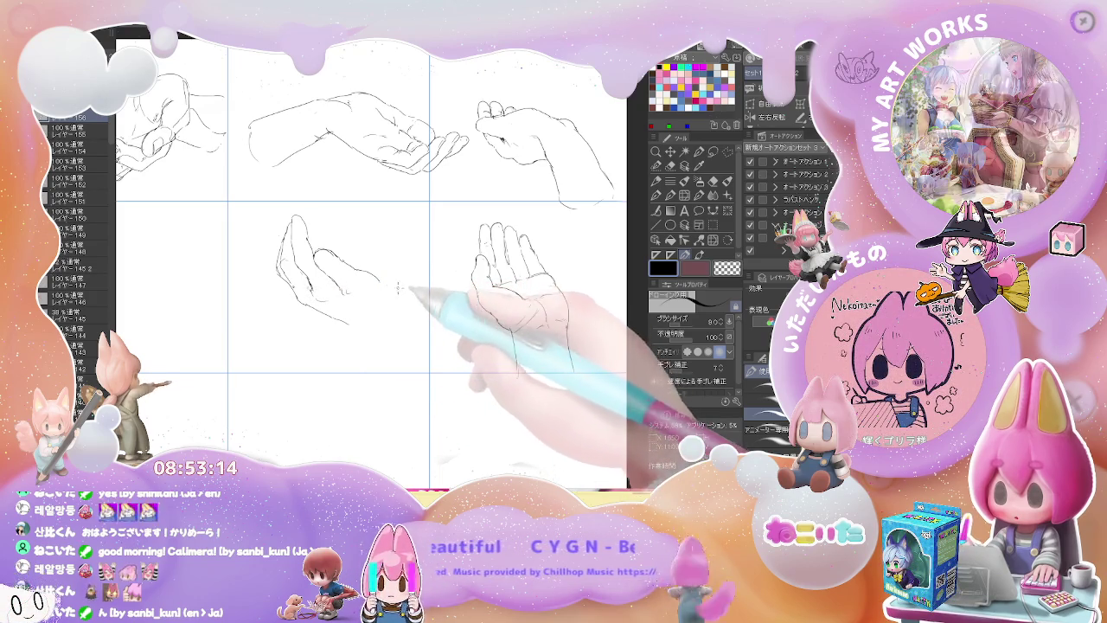
pyautogui.press('p')
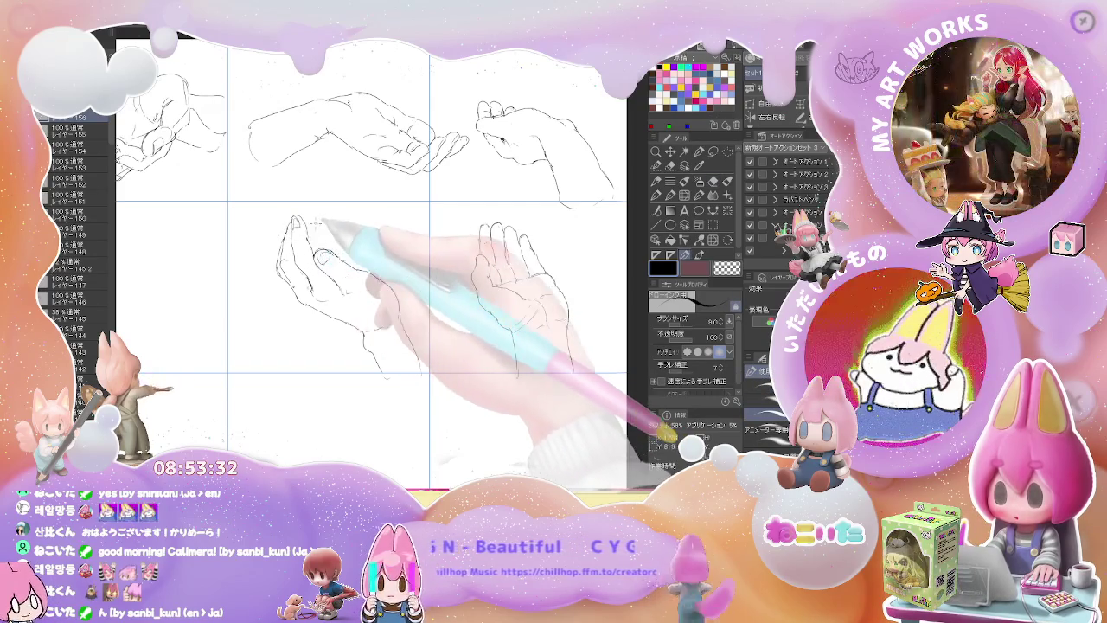
pyautogui.hotkey('ctrl', '-')
pyautogui.press('e')
pyautogui.press('p')
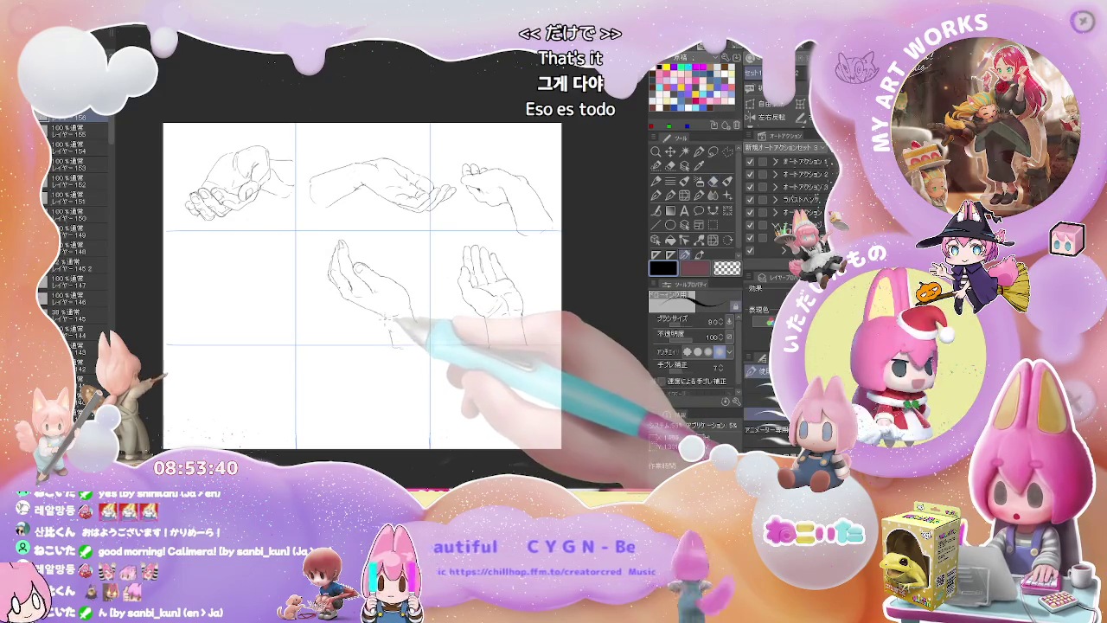
pyautogui.hotkey('ctrl', '+')
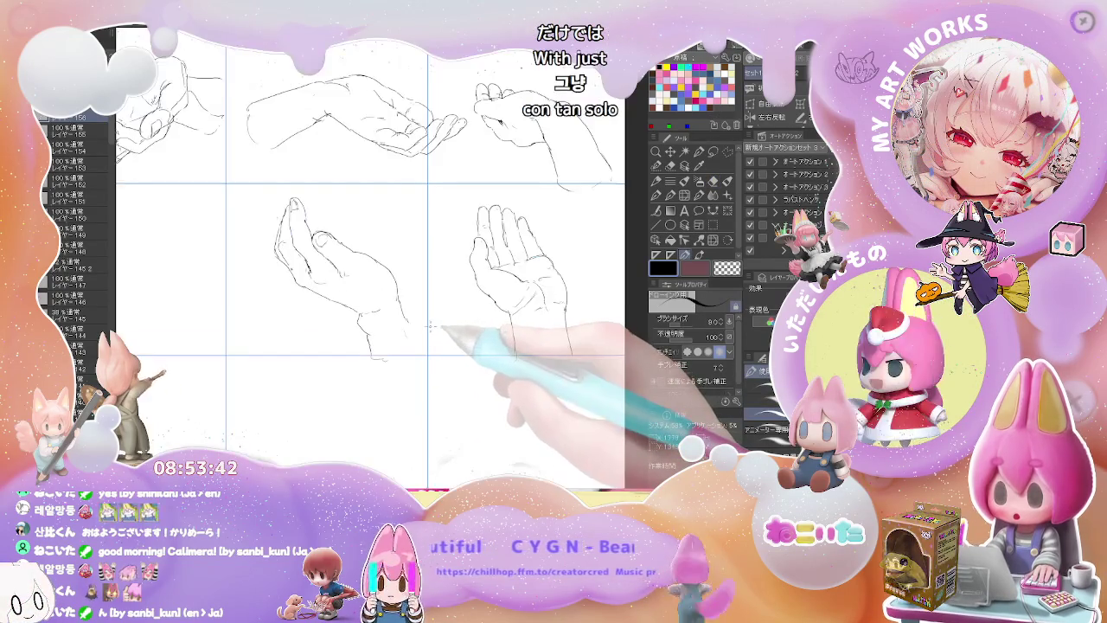
pyautogui.hotkey('ctrl', 'shift', 'n')
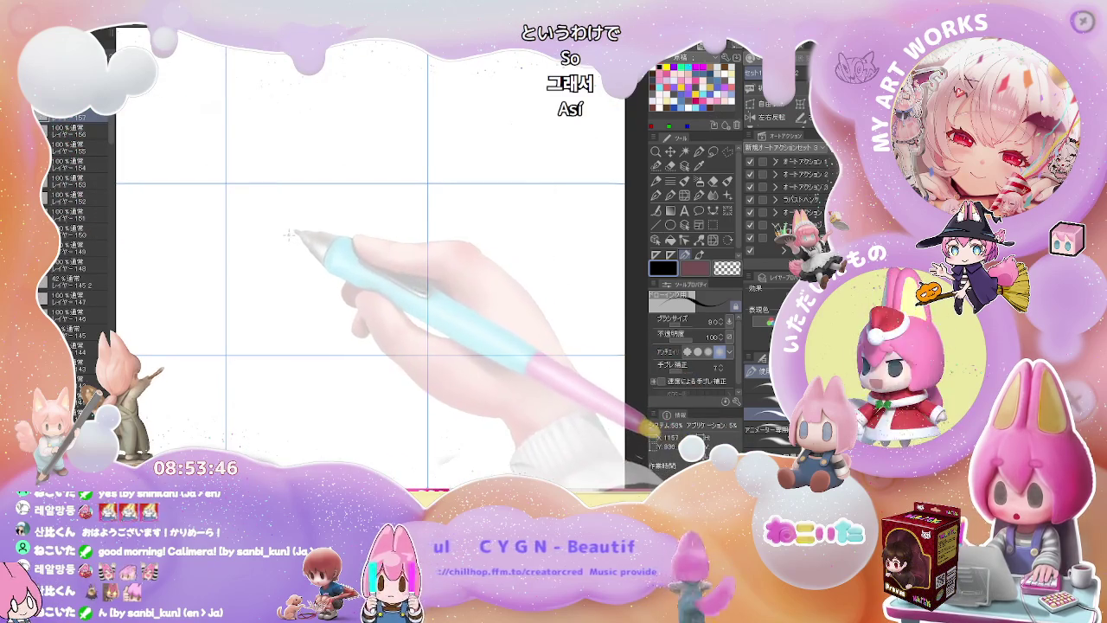
# - Begin the upward-reaching hand with contour strokes curving into a fingertip
pyautogui.moveTo(288, 238); pyautogui.dragTo(284, 217)
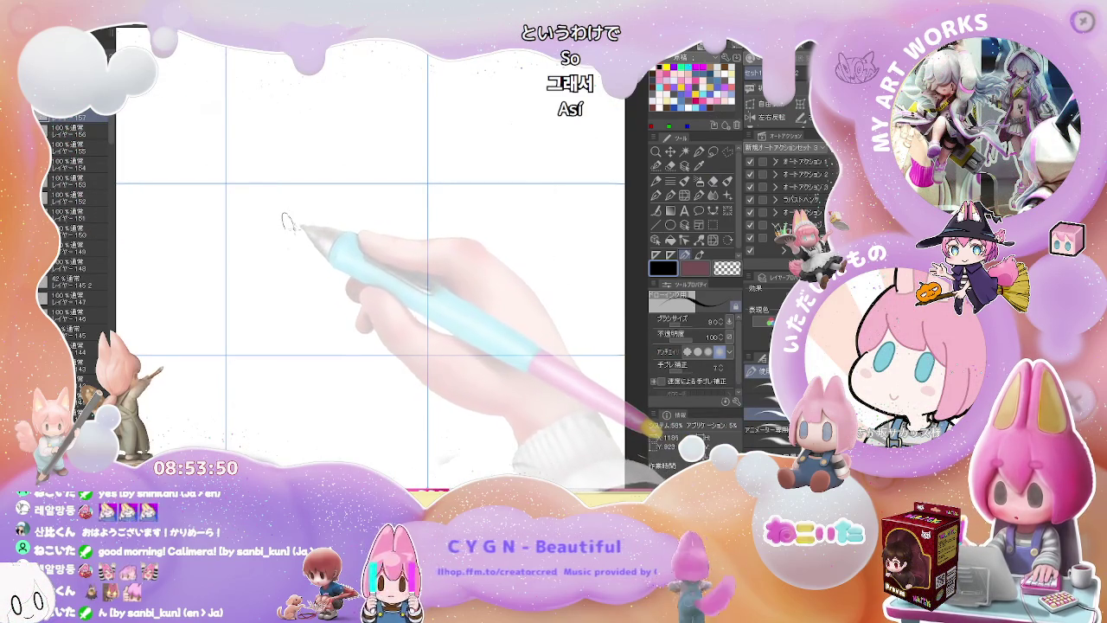
pyautogui.moveTo(301, 246); pyautogui.dragTo(312, 250)
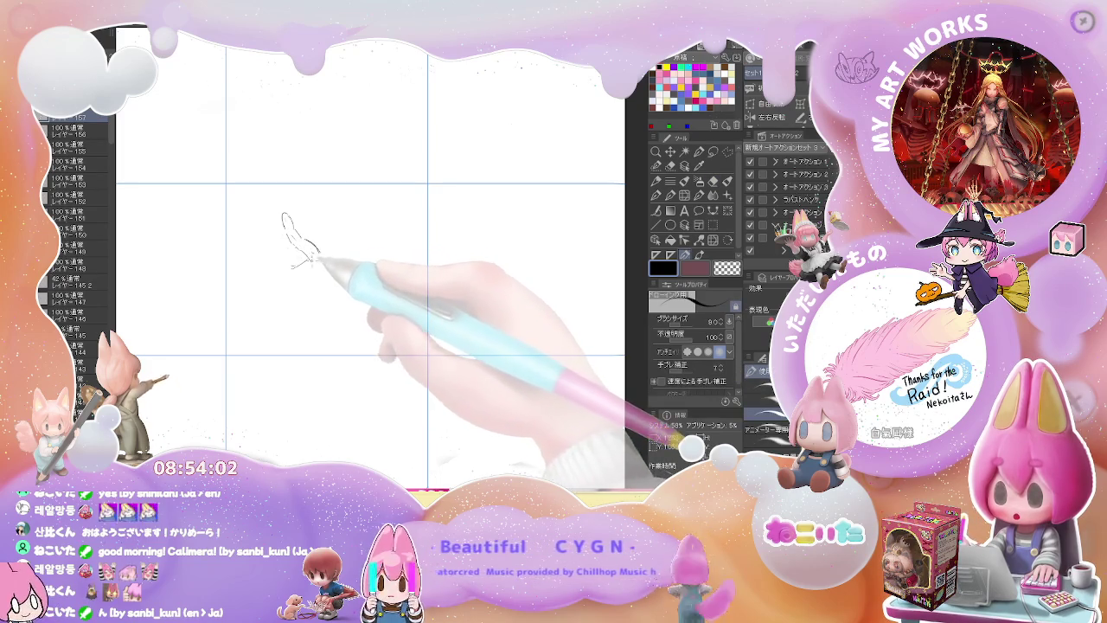
pyautogui.moveTo(342, 259); pyautogui.dragTo(354, 265)
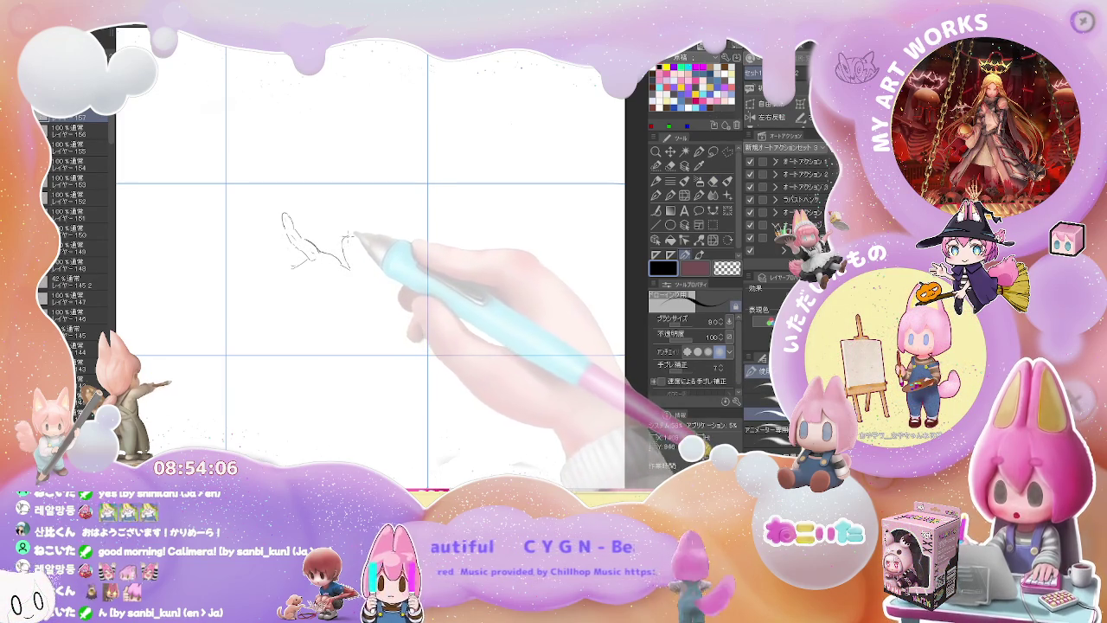
pyautogui.moveTo(355, 235); pyautogui.dragTo(373, 270)
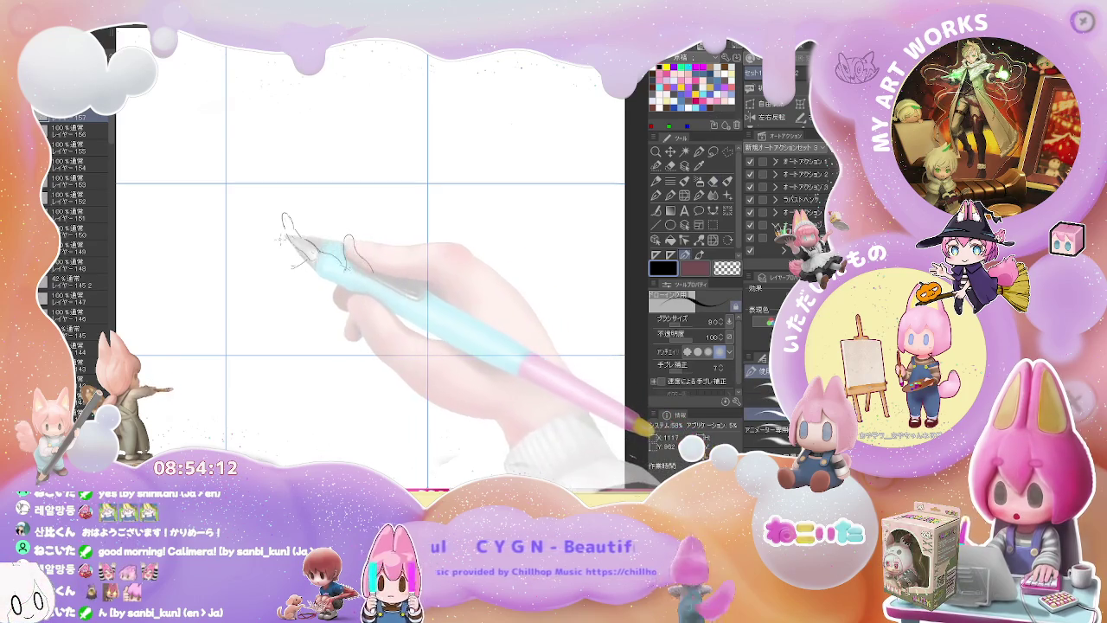
pyautogui.moveTo(284, 228)
pyautogui.mouseDown()
pyautogui.moveTo(275, 213)
pyautogui.moveTo(282, 242)
pyautogui.mouseUp()
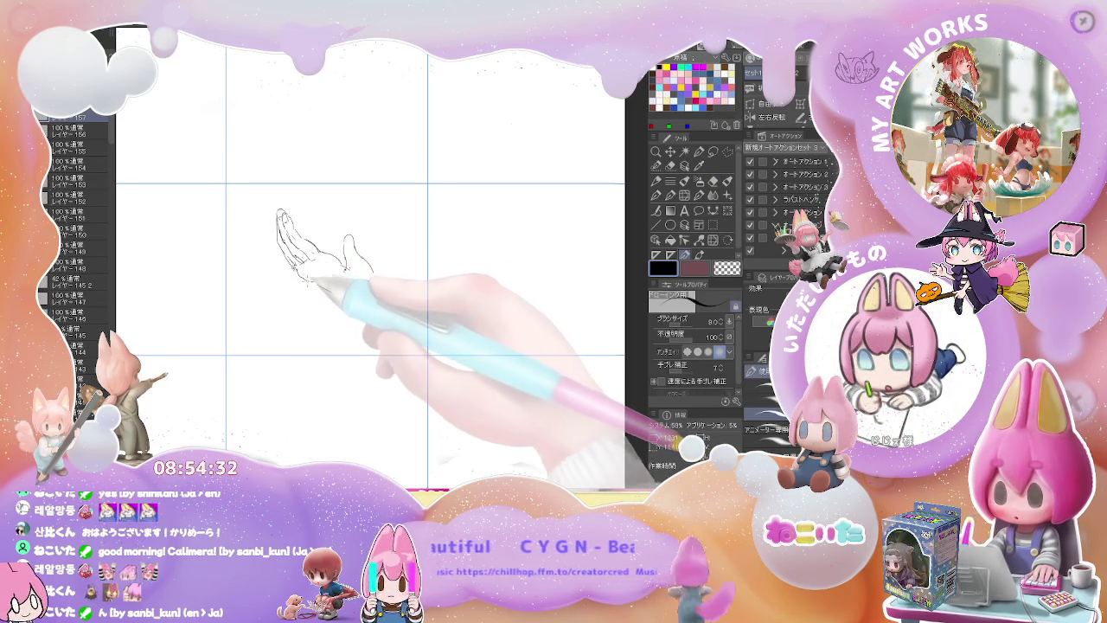
# - Add the wrist line and palm lines, then flip the canvas horizontally to check
pyautogui.moveTo(303, 275); pyautogui.dragTo(354, 298)
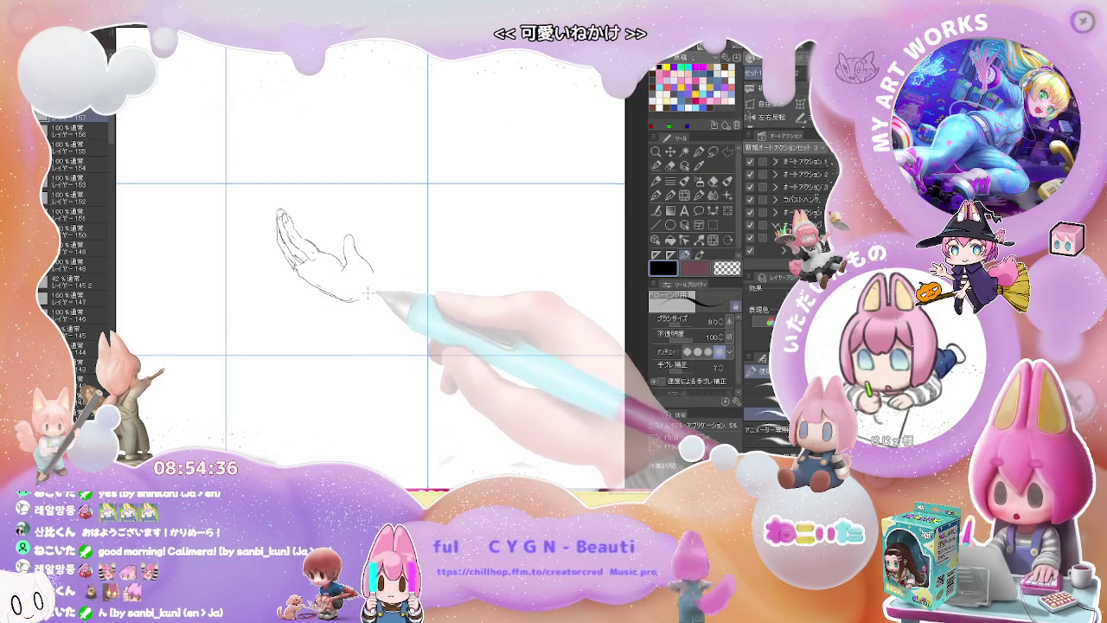
pyautogui.moveTo(367, 294); pyautogui.dragTo(372, 282)
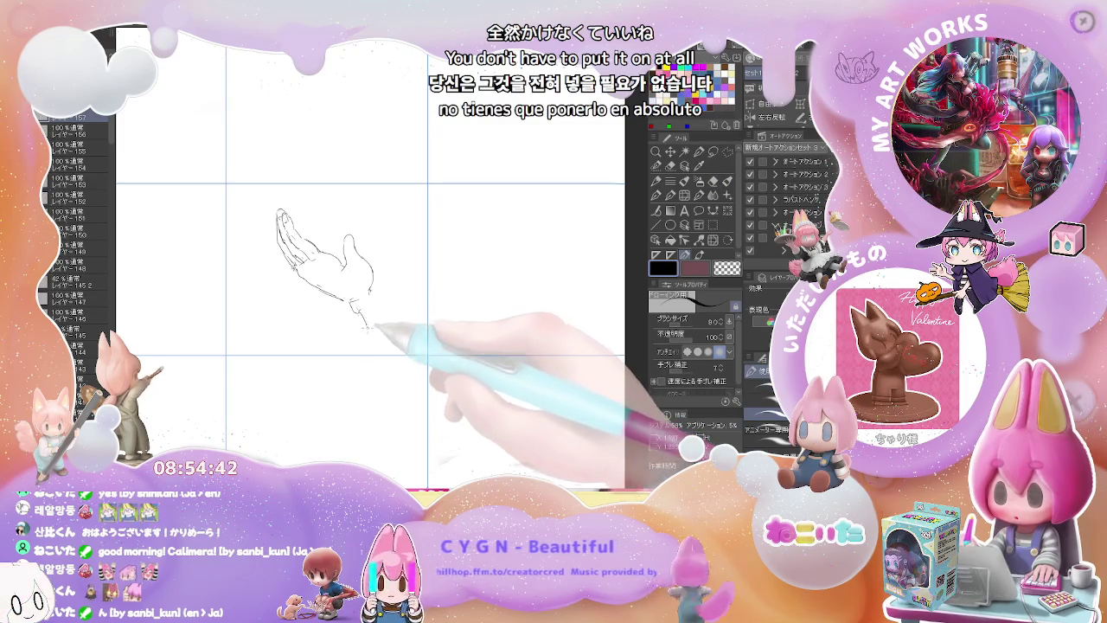
pyautogui.moveTo(375, 297); pyautogui.dragTo(395, 329)
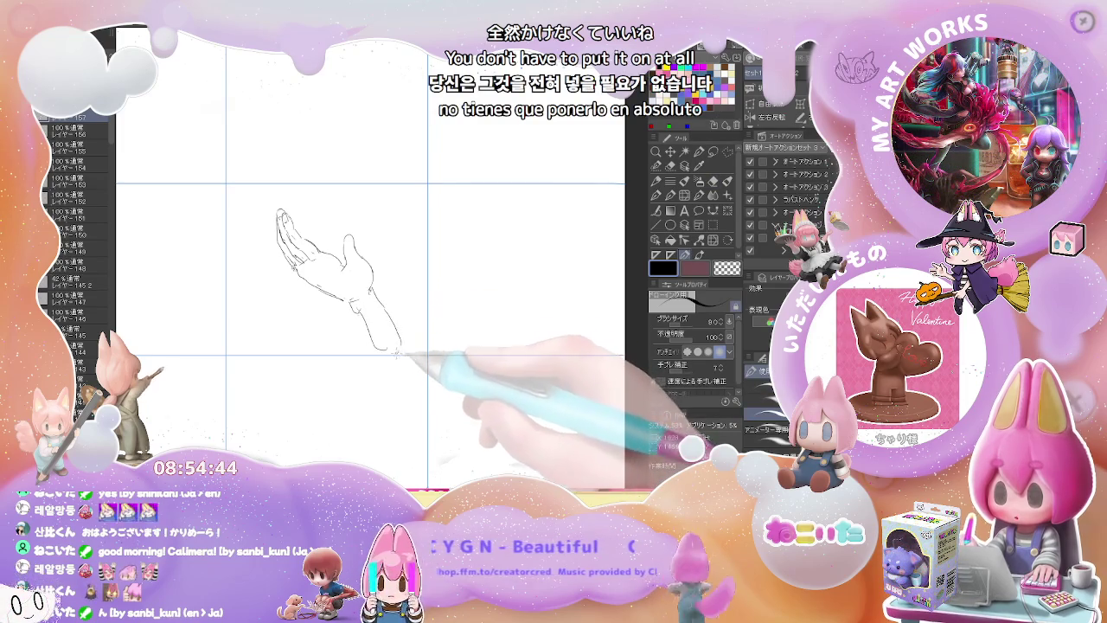
pyautogui.moveTo(316, 247); pyautogui.dragTo(341, 271)
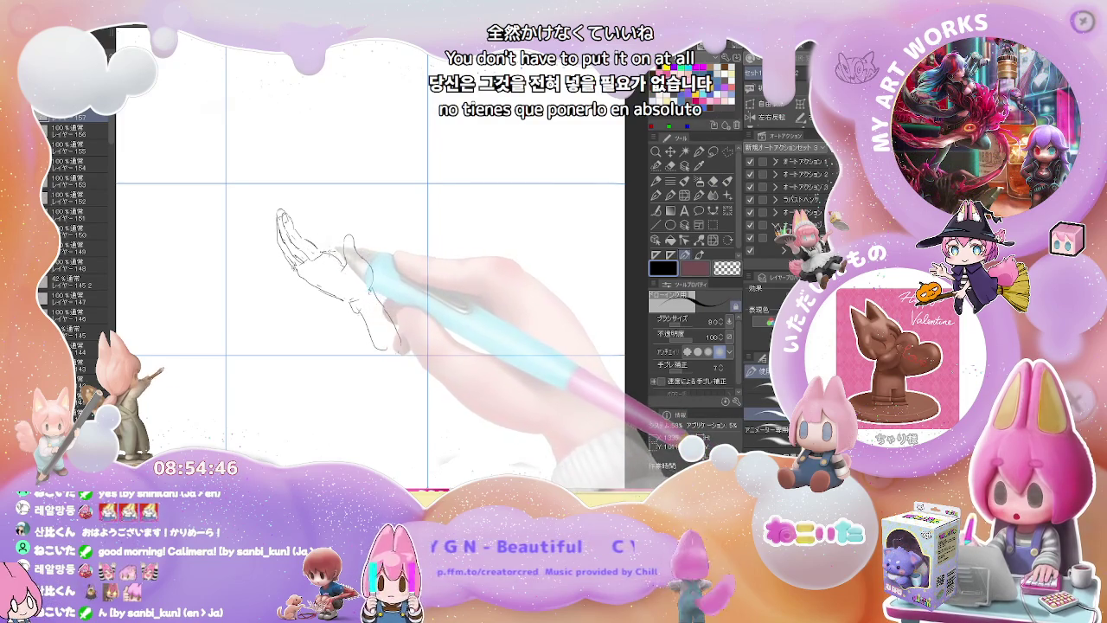
pyautogui.press('e')
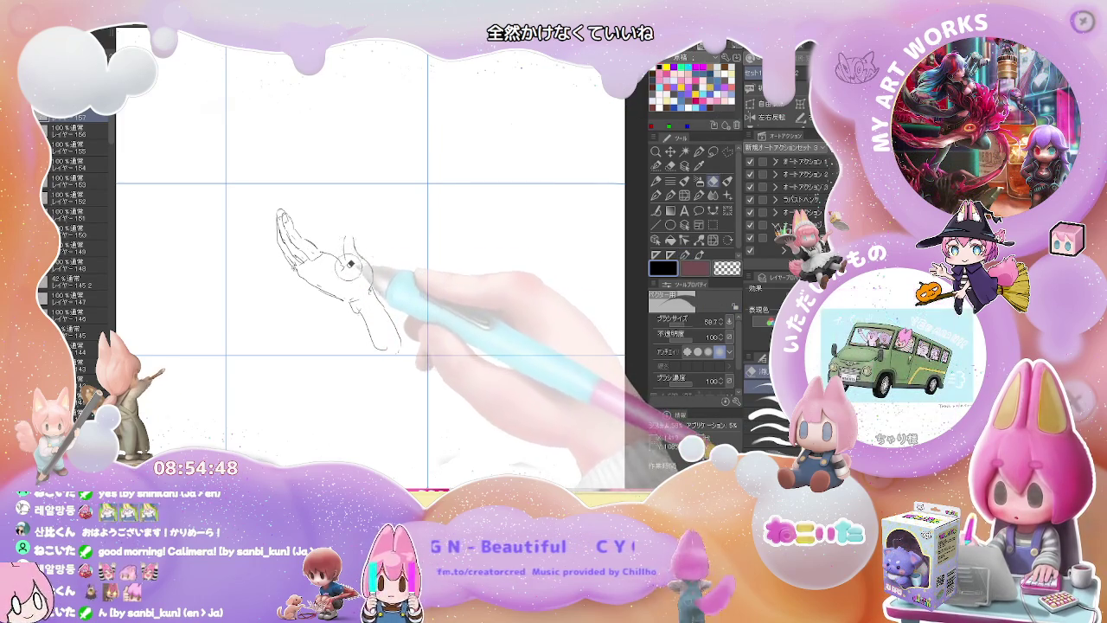
pyautogui.press('h')
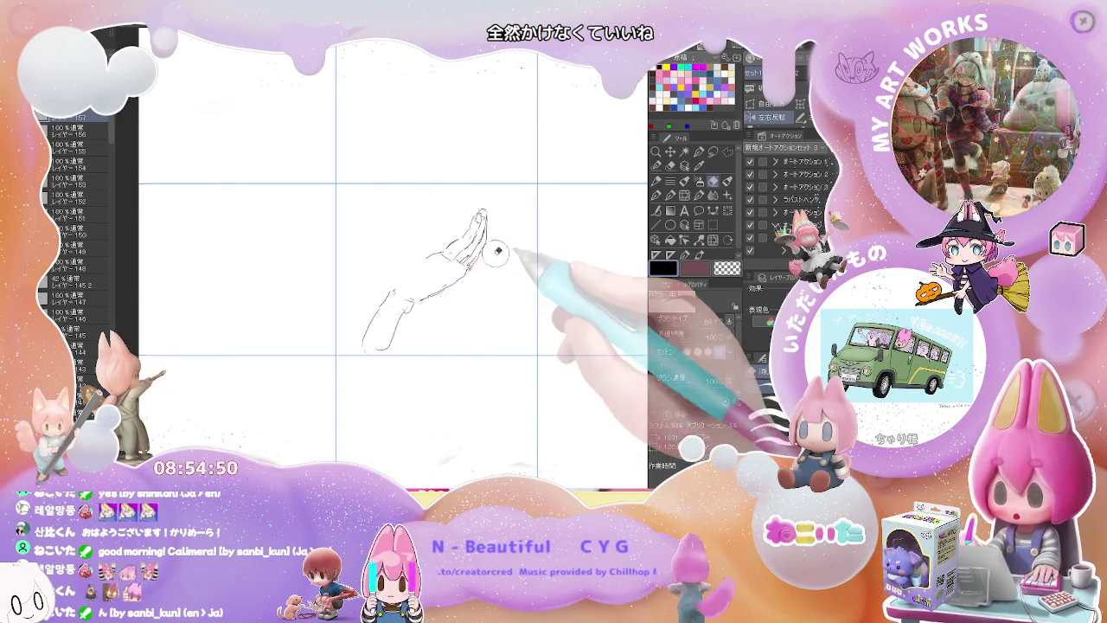
pyautogui.press('p')
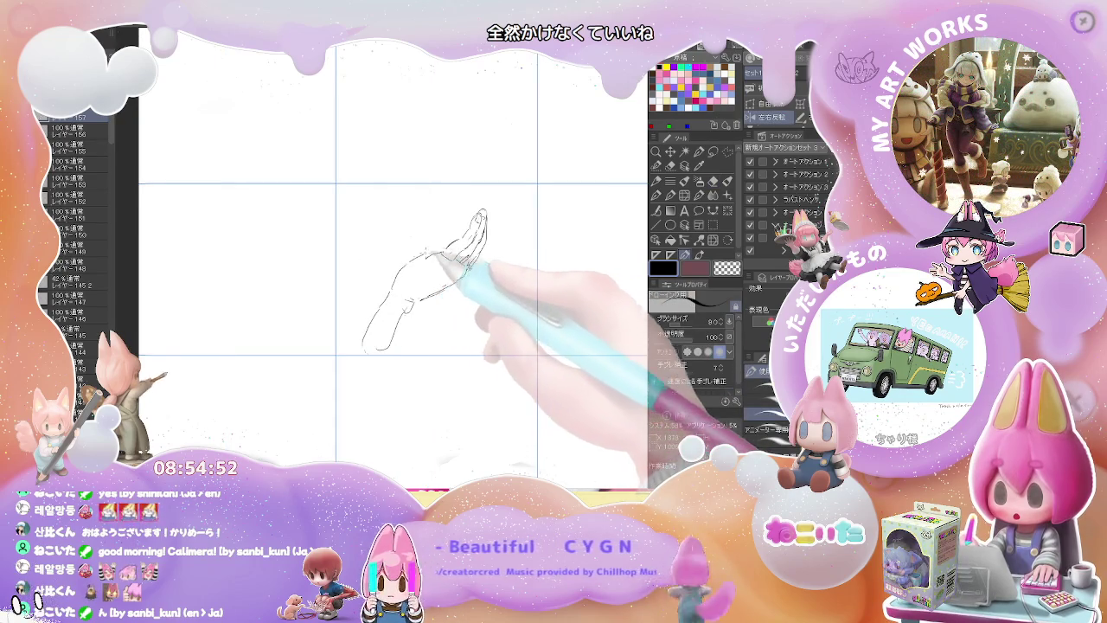
pyautogui.press('h')
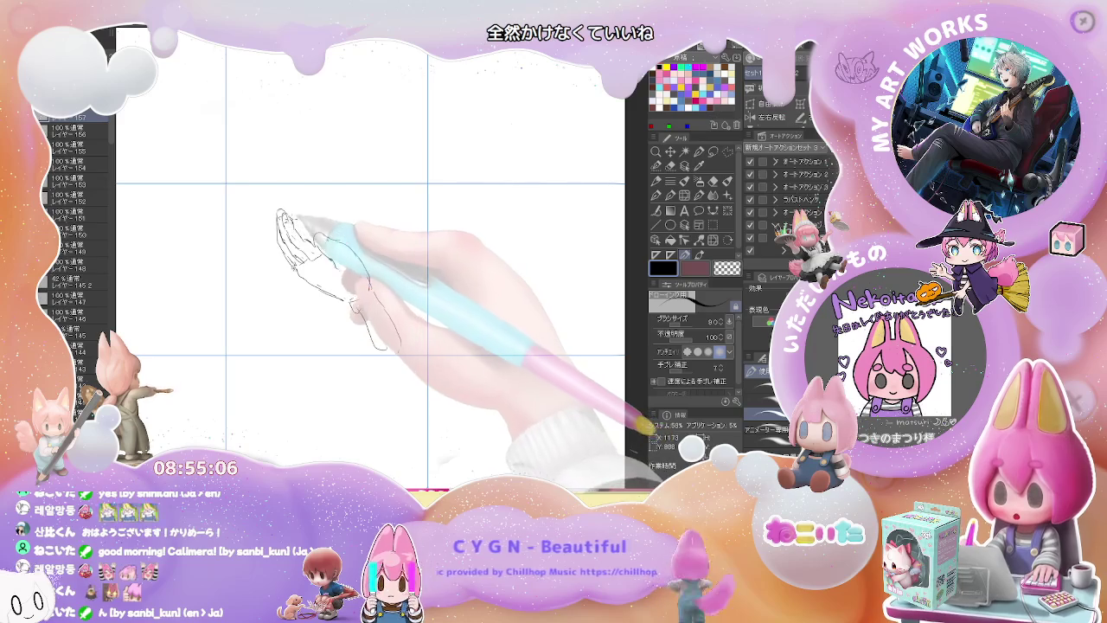
pyautogui.hotkey('ctrl', '-')
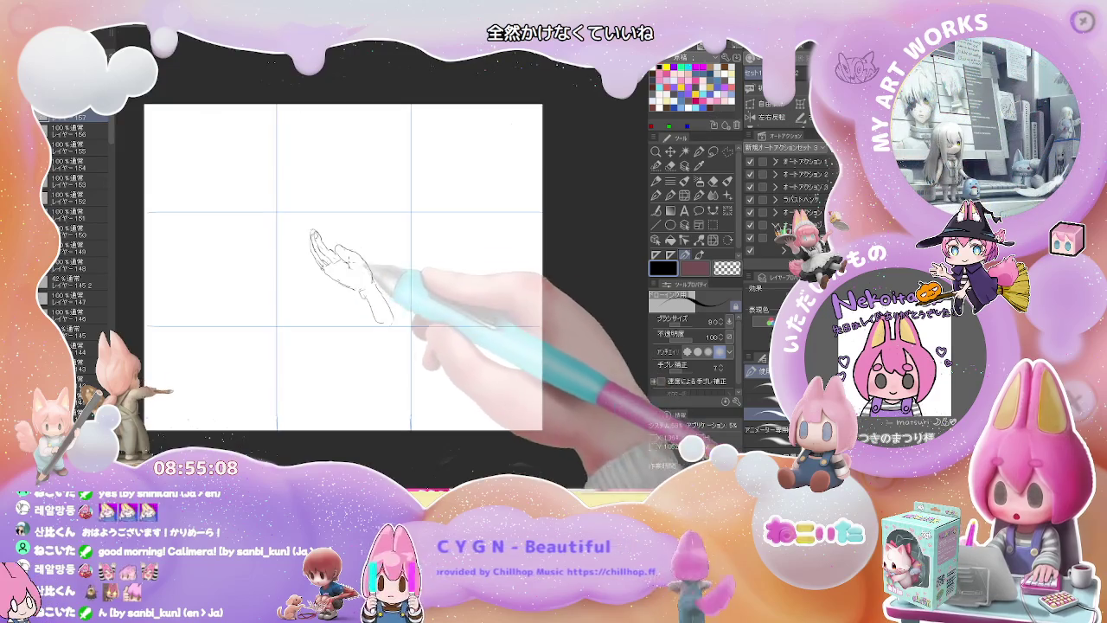
# - Recentre the view, briefly hide and restore the paper layer, and hide the first sketch
pyautogui.hotkey('ctrl', '+')
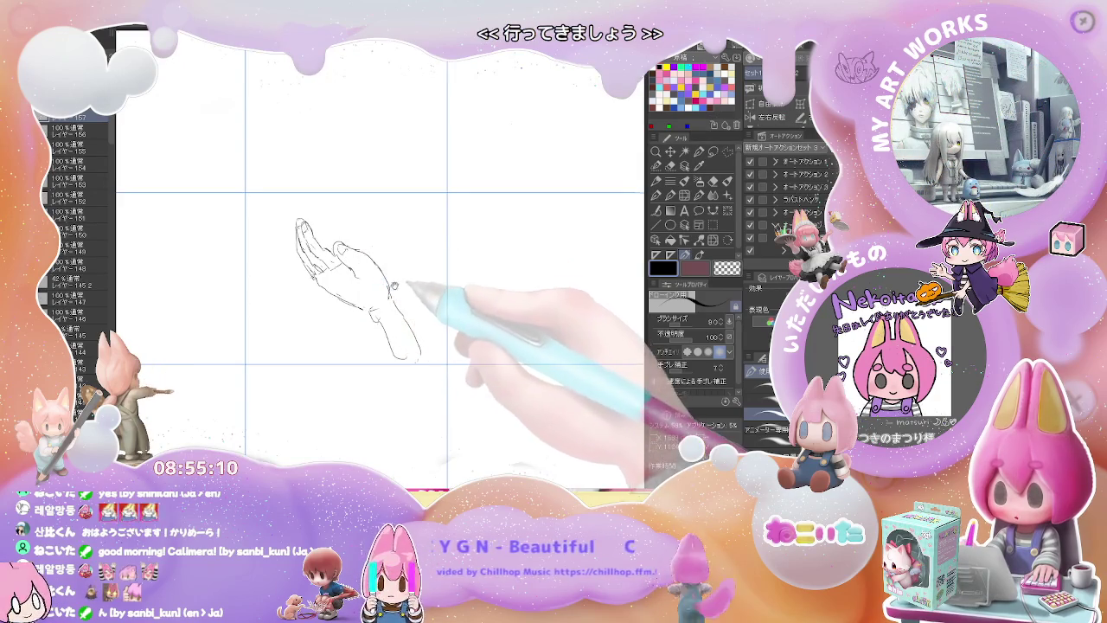
pyautogui.moveTo(381, 259); pyautogui.dragTo(412, 251)
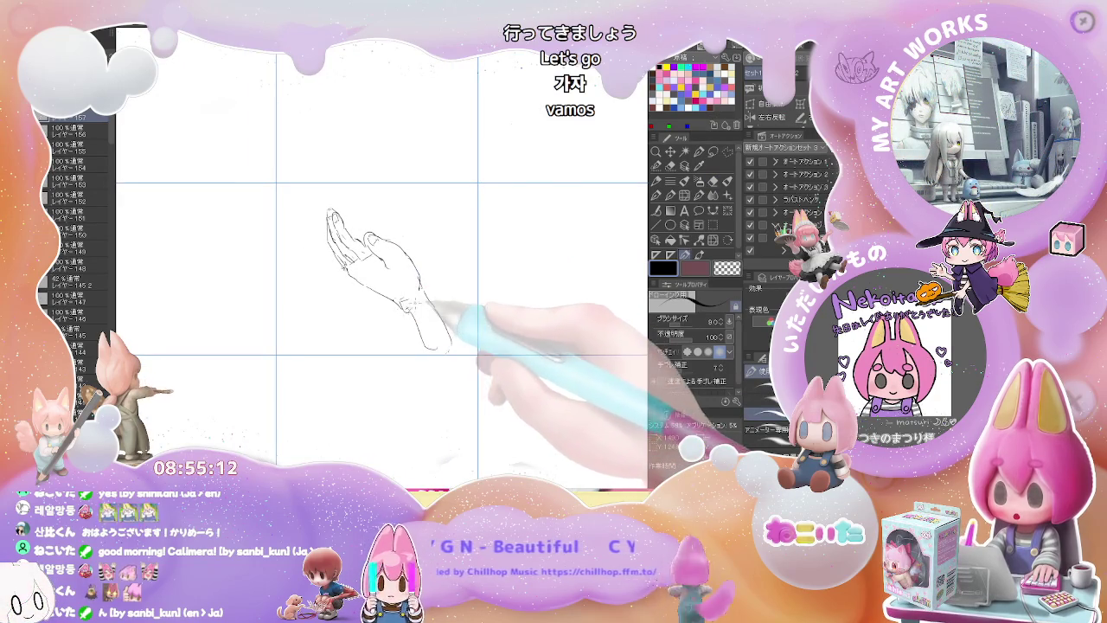
pyautogui.hotkey('ctrl', 'h')
pyautogui.hotkey('ctrl', 'z')
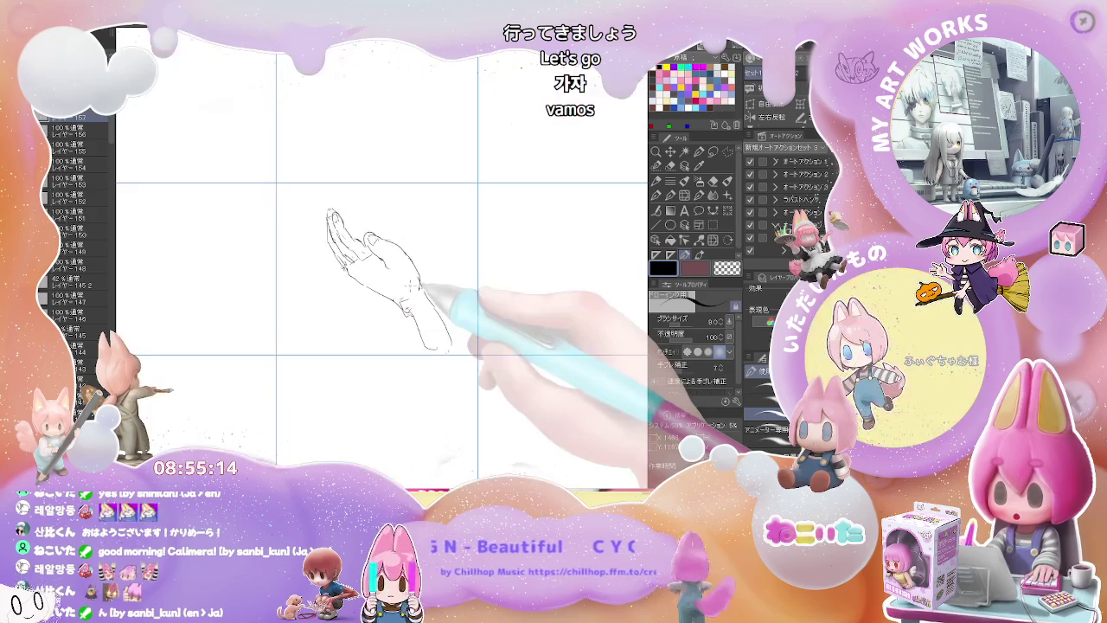
pyautogui.press('Delete')
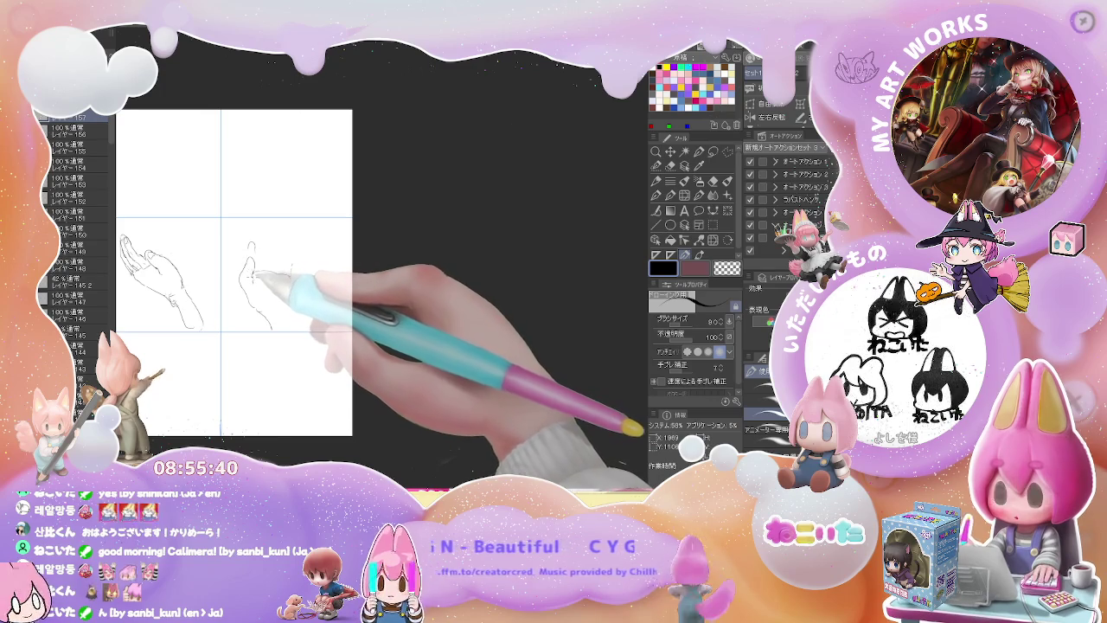
# - Start the second hand's outline in the next cell and erase its stray finger strokes
pyautogui.moveTo(291, 267); pyautogui.dragTo(262, 289)
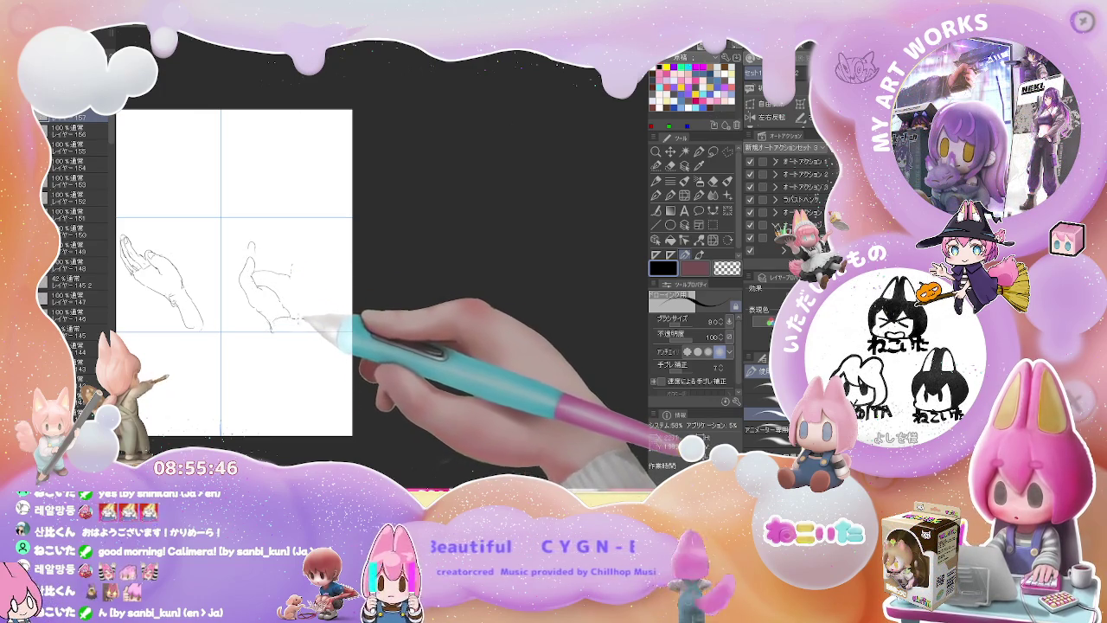
pyautogui.moveTo(292, 296); pyautogui.dragTo(313, 306)
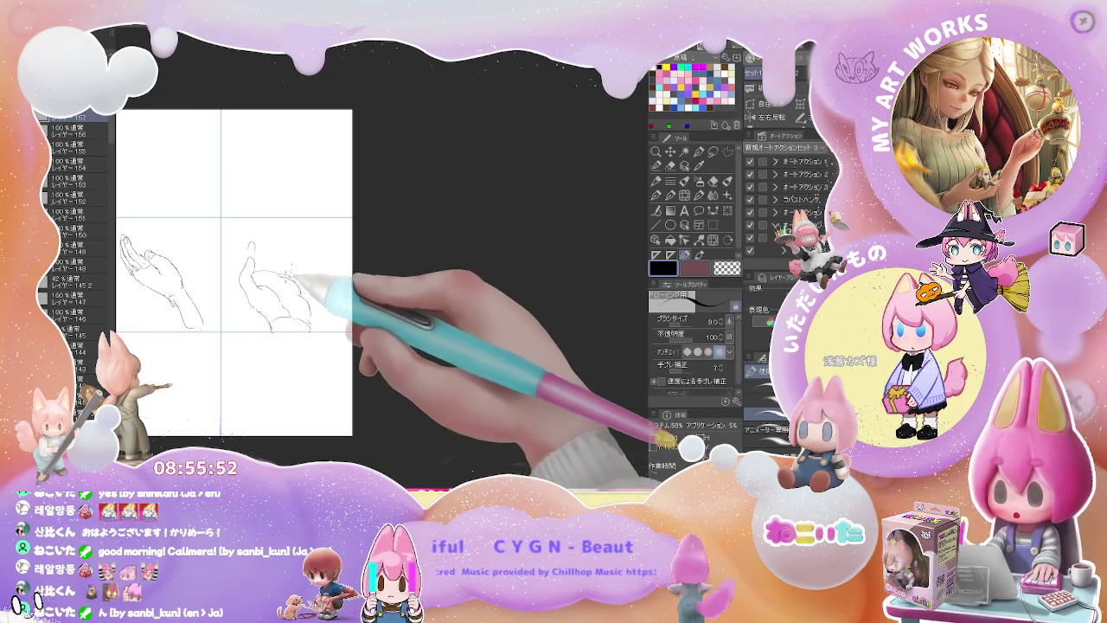
pyautogui.moveTo(290, 278); pyautogui.dragTo(276, 282)
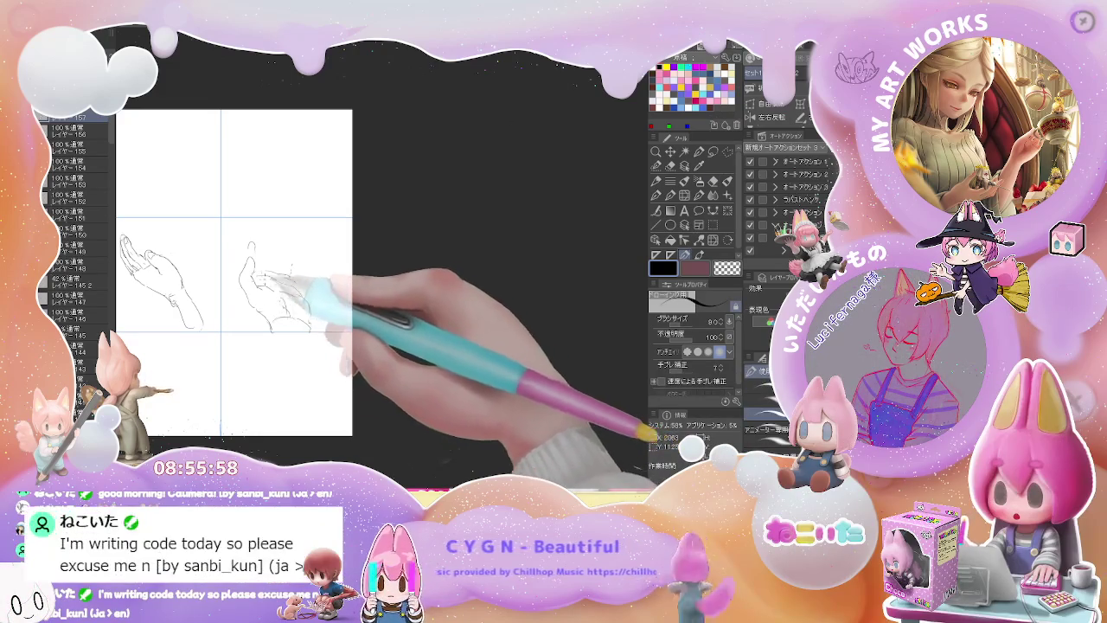
pyautogui.moveTo(249, 252)
pyautogui.mouseDown()
pyautogui.moveTo(254, 259)
pyautogui.moveTo(265, 234)
pyautogui.mouseUp()
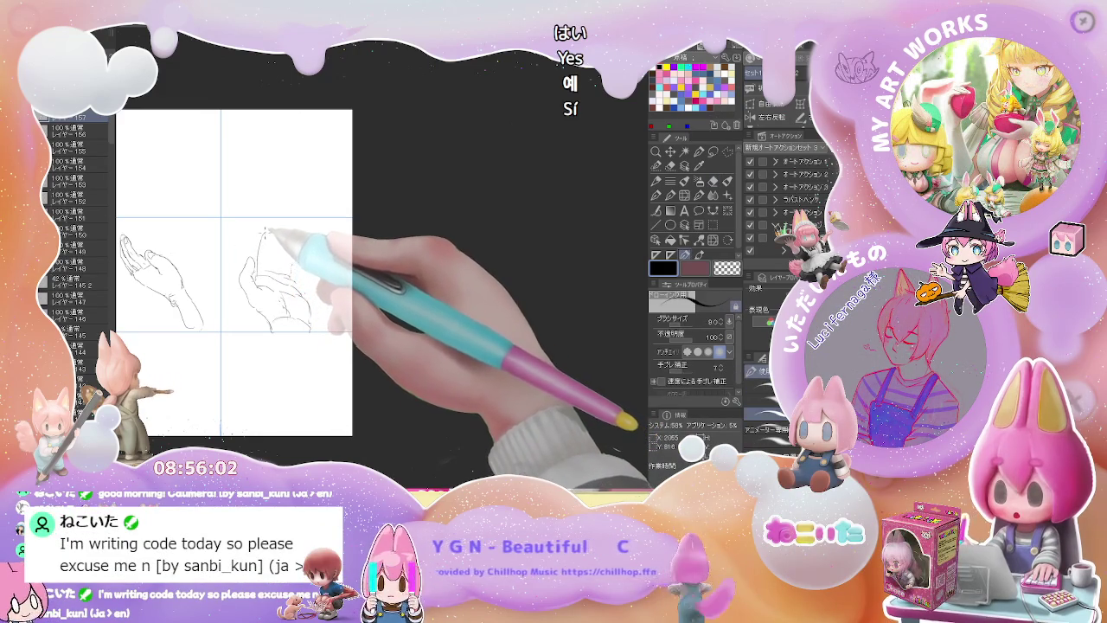
pyautogui.press('e')
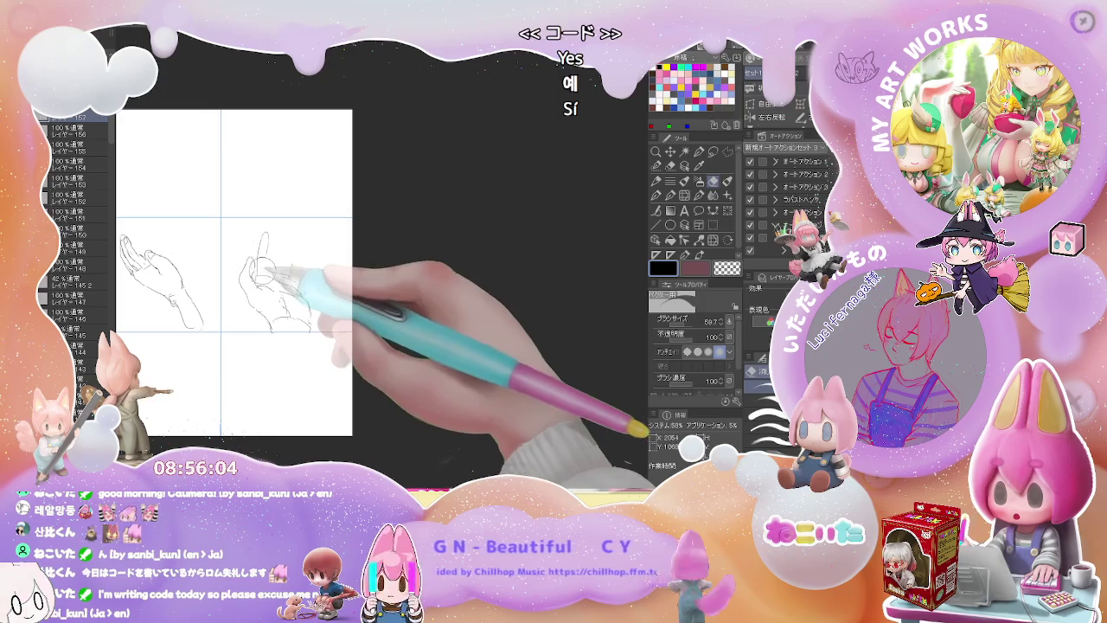
pyautogui.moveTo(260, 268); pyautogui.dragTo(268, 231)
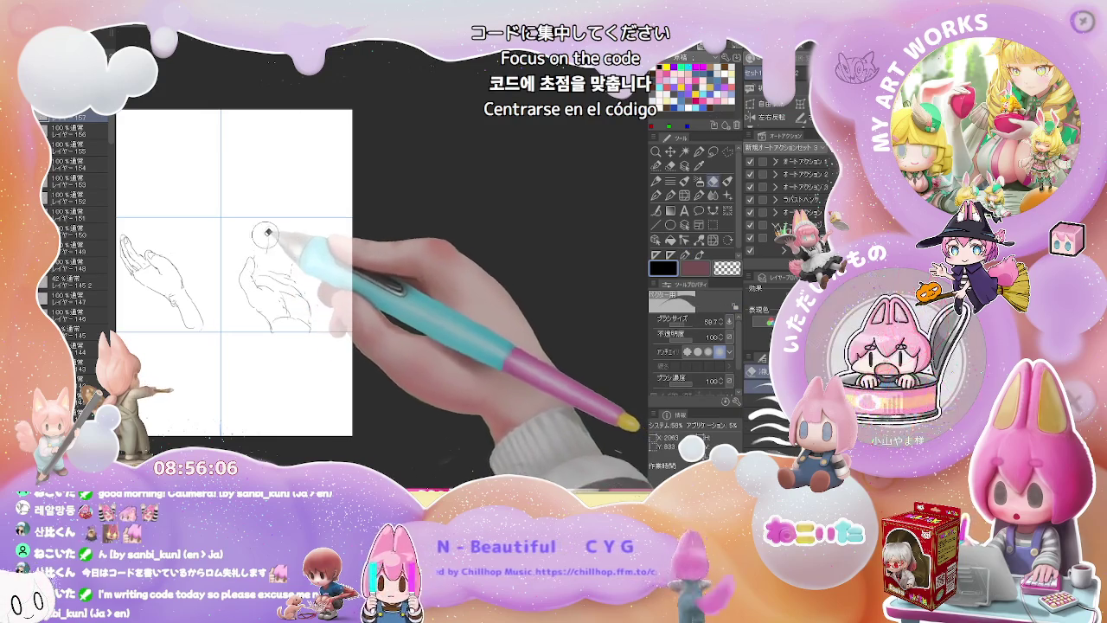
pyautogui.press('p')
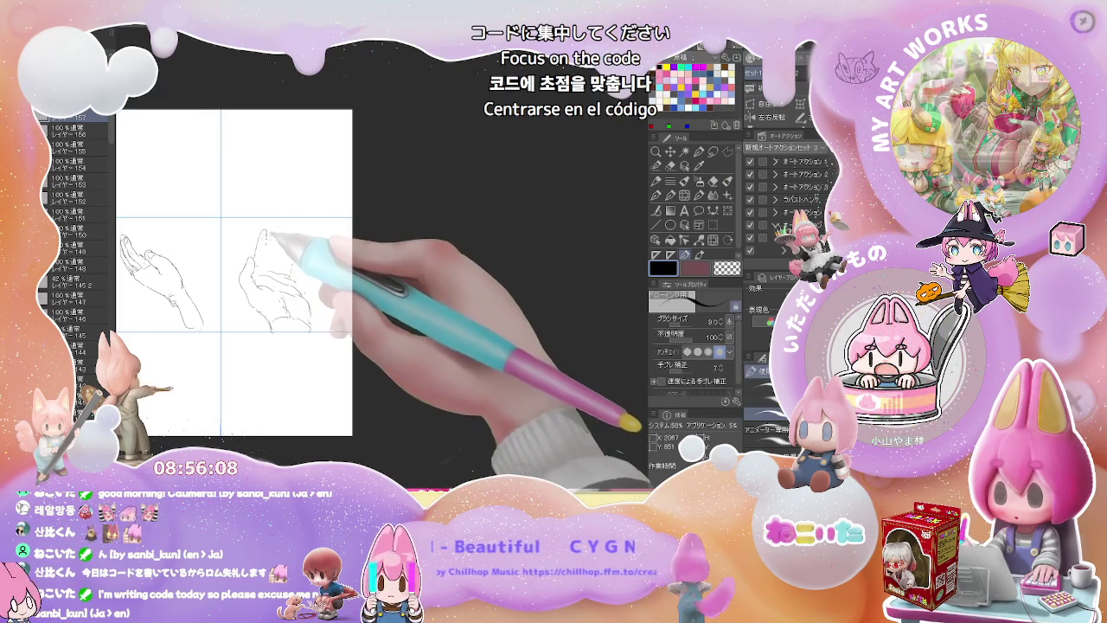
# - Redraw the raised fingertips and finger outlines, touching up with the eraser
pyautogui.moveTo(259, 232); pyautogui.dragTo(267, 244)
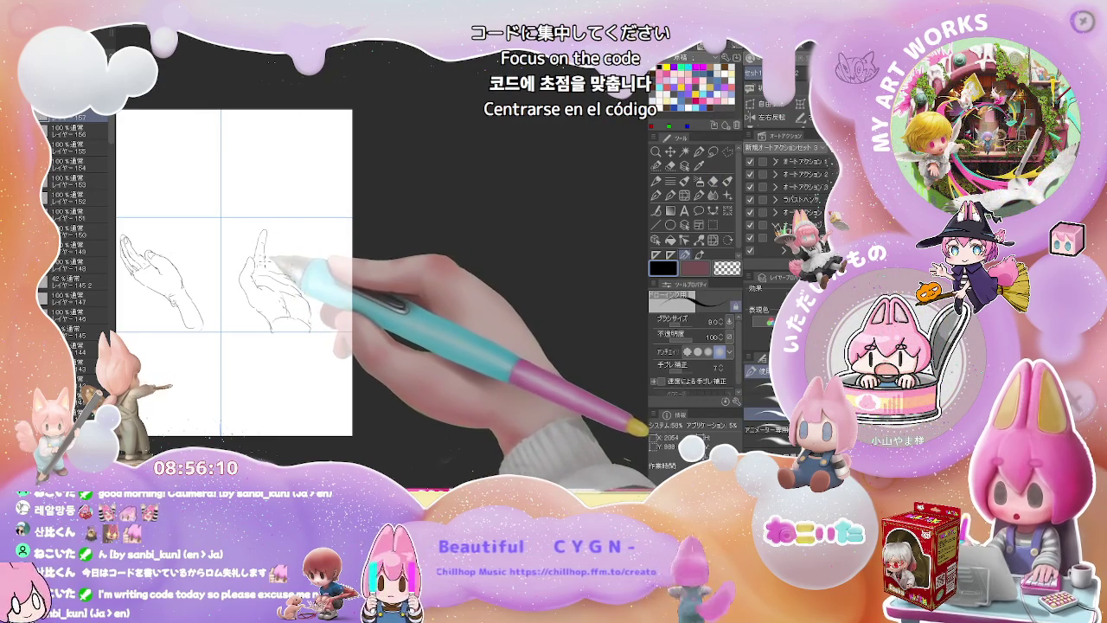
pyautogui.moveTo(272, 234); pyautogui.dragTo(281, 246)
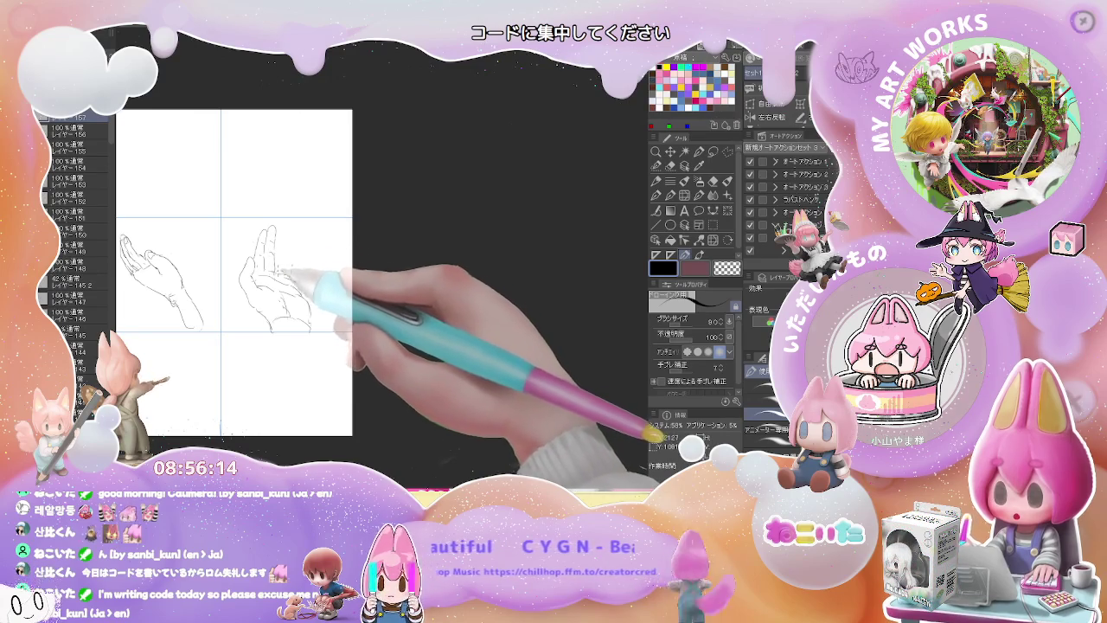
pyautogui.moveTo(283, 231); pyautogui.dragTo(290, 256)
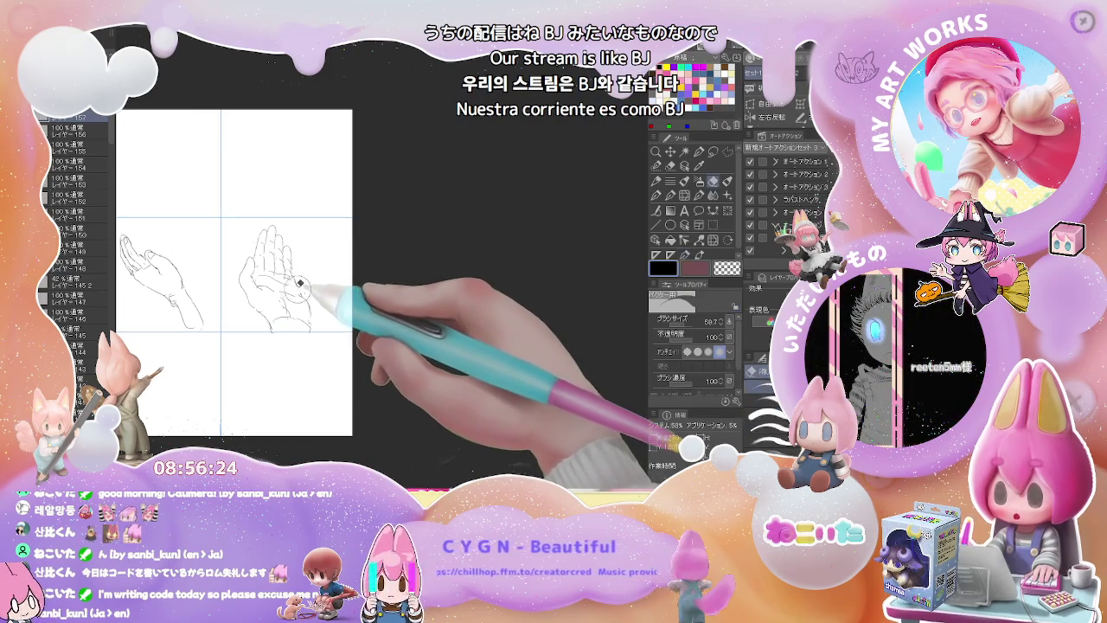
pyautogui.press('e')
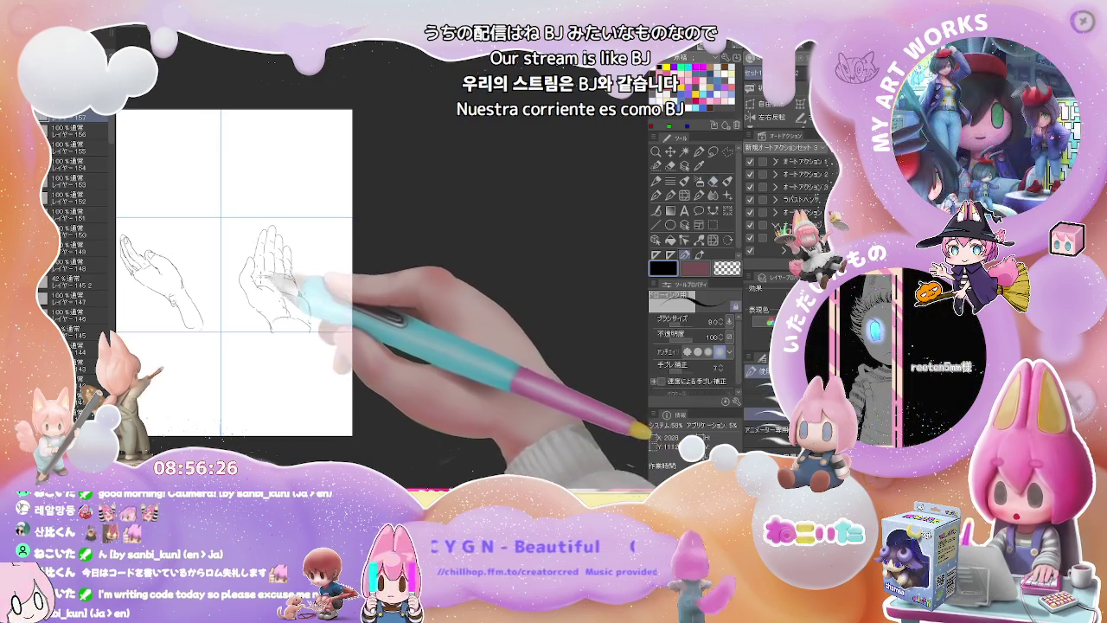
pyautogui.press('p')
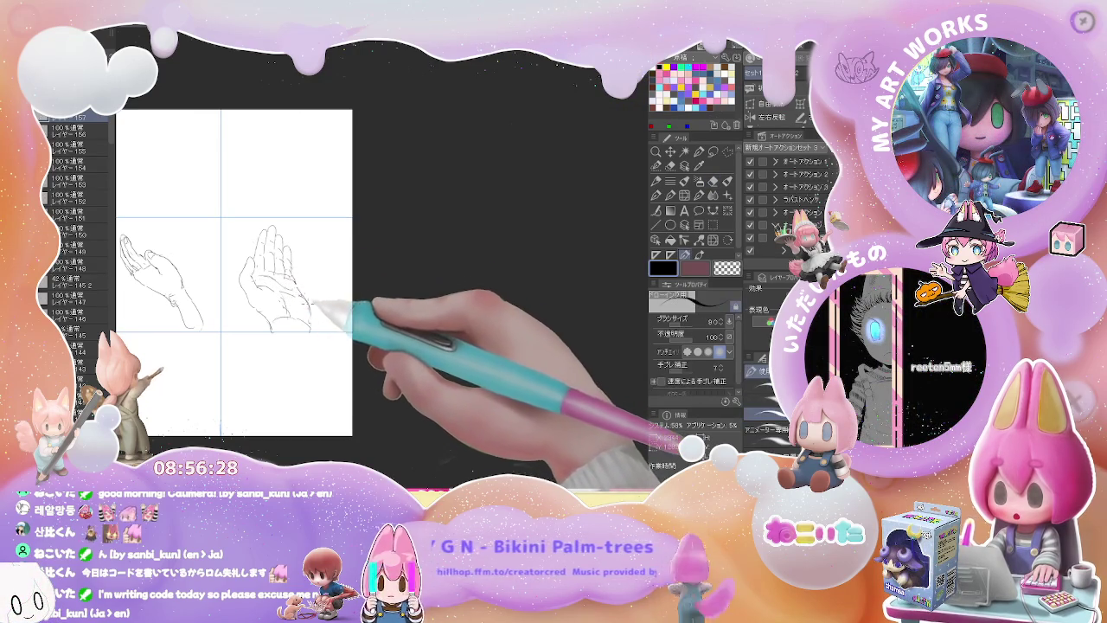
pyautogui.press('e')
pyautogui.press('p')
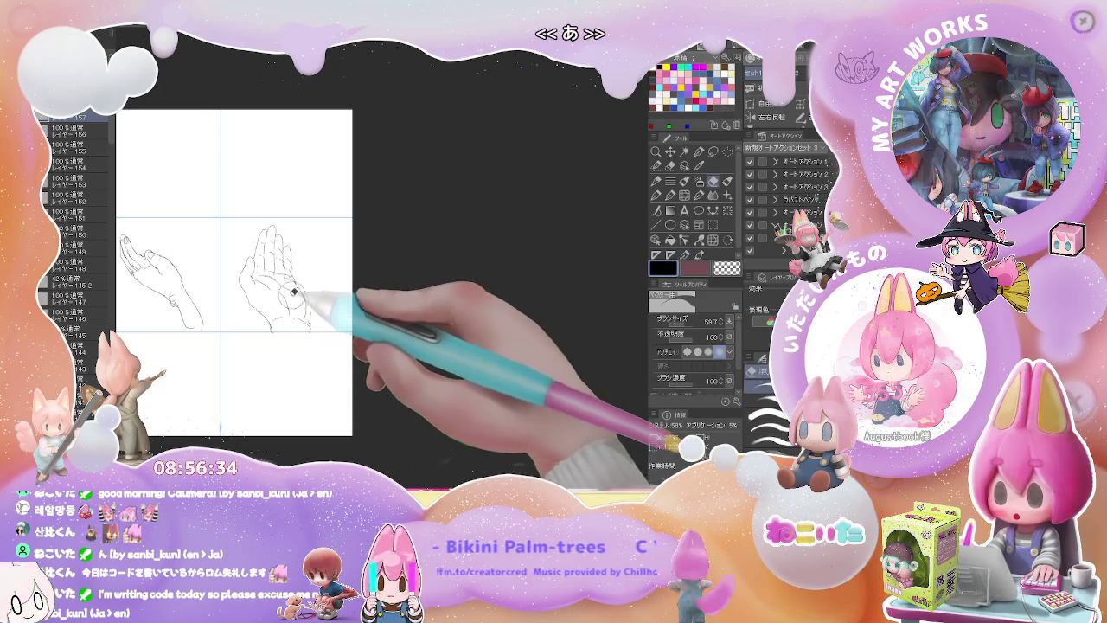
pyautogui.press('e')
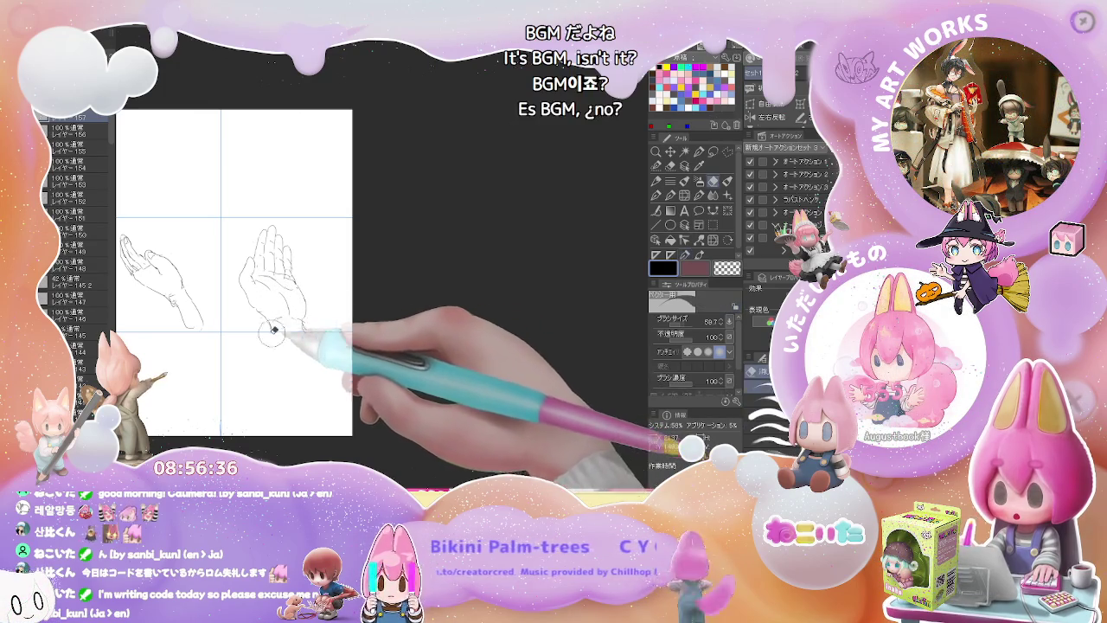
pyautogui.press('p')
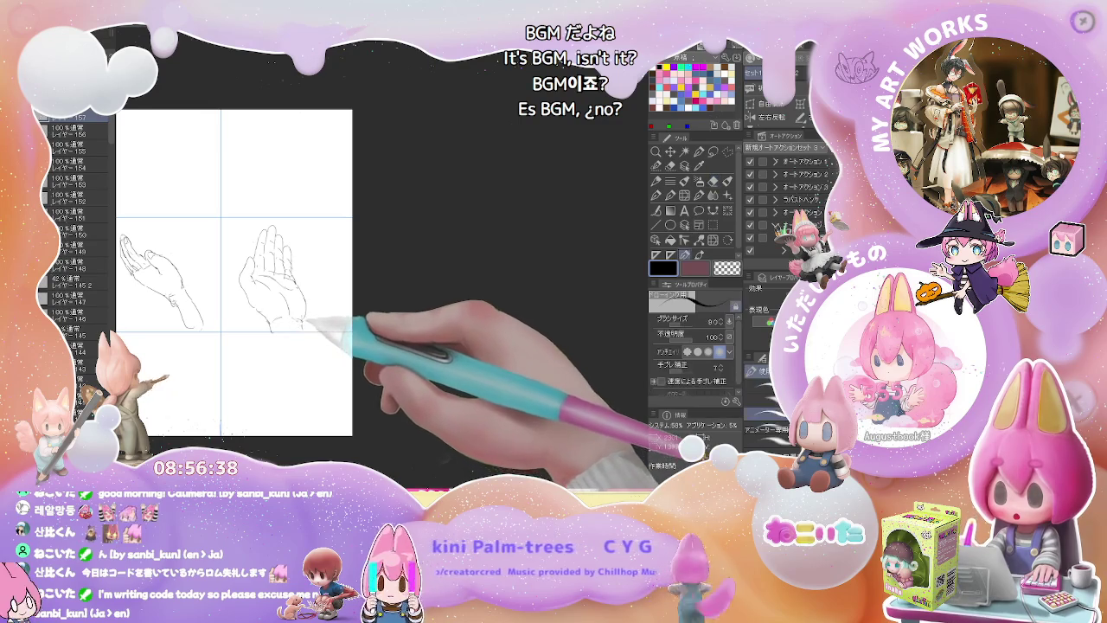
pyautogui.scroll(5, 312, 324)
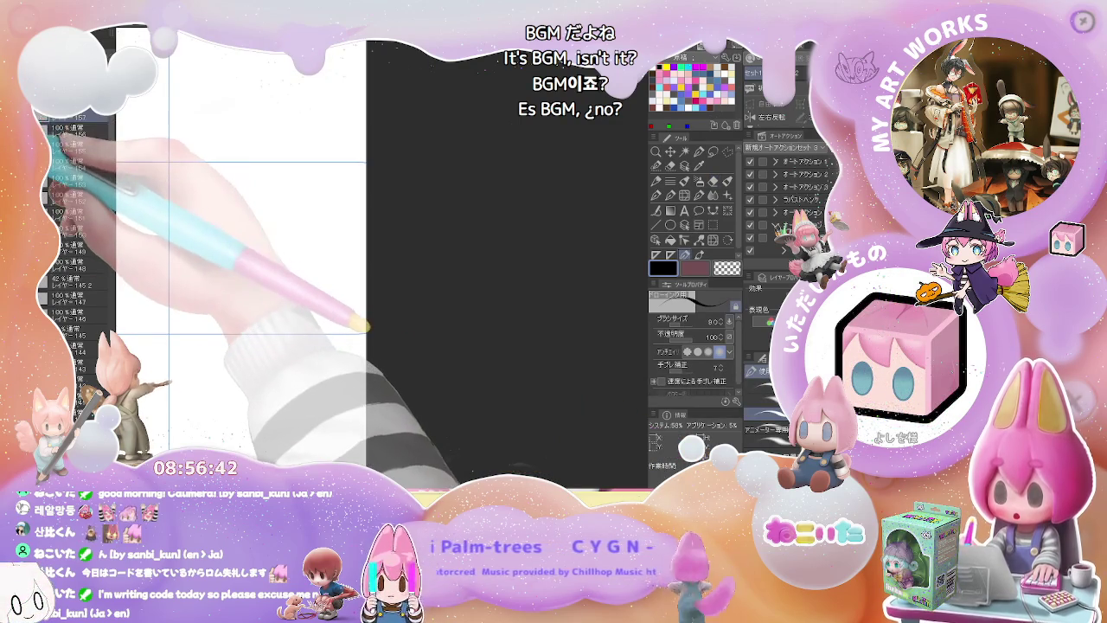
# - Bring the empty upper cell into view and outline the reaching hand's fingers and side
pyautogui.scroll(-3, 246, 283)
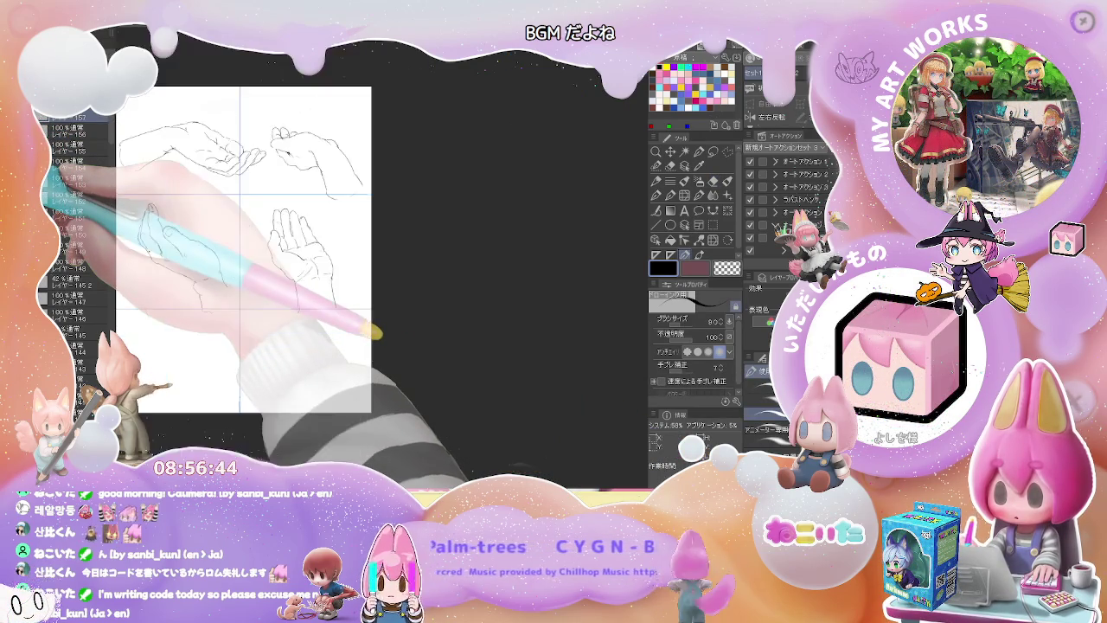
pyautogui.scroll(2, 246, 283)
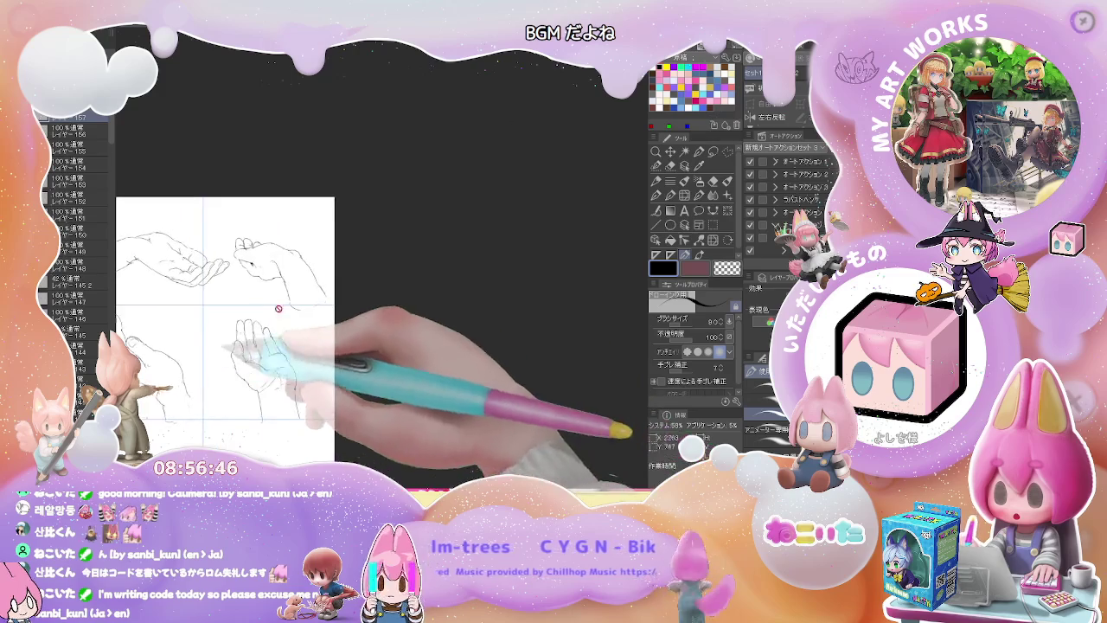
pyautogui.scroll(3, 285, 259)
pyautogui.moveTo(324, 239); pyautogui.dragTo(91, 125)
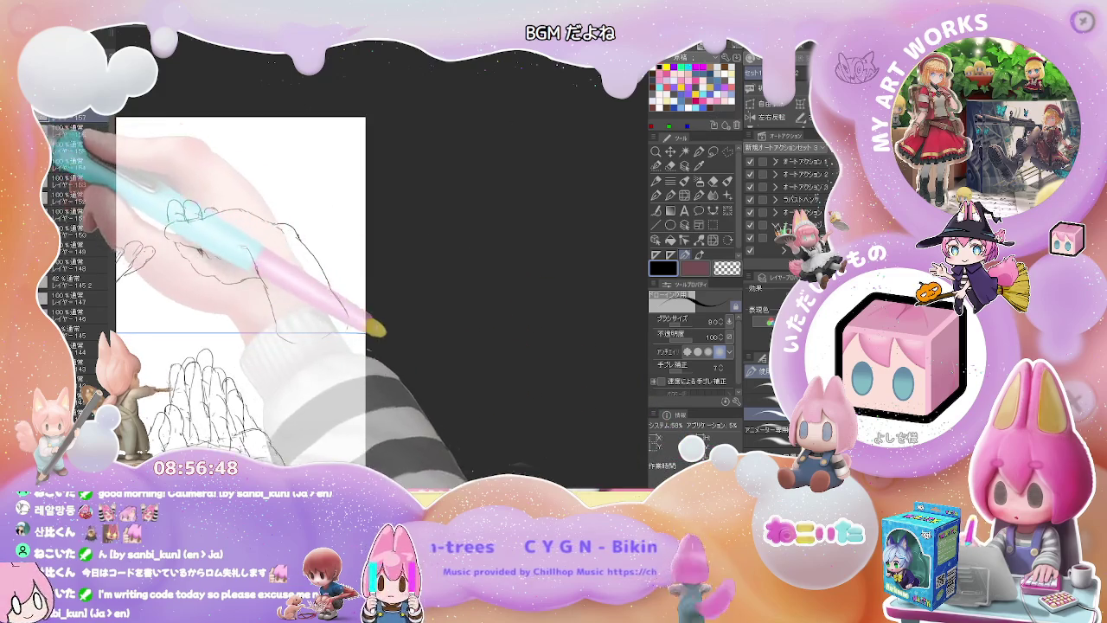
pyautogui.moveTo(180, 243); pyautogui.dragTo(197, 209)
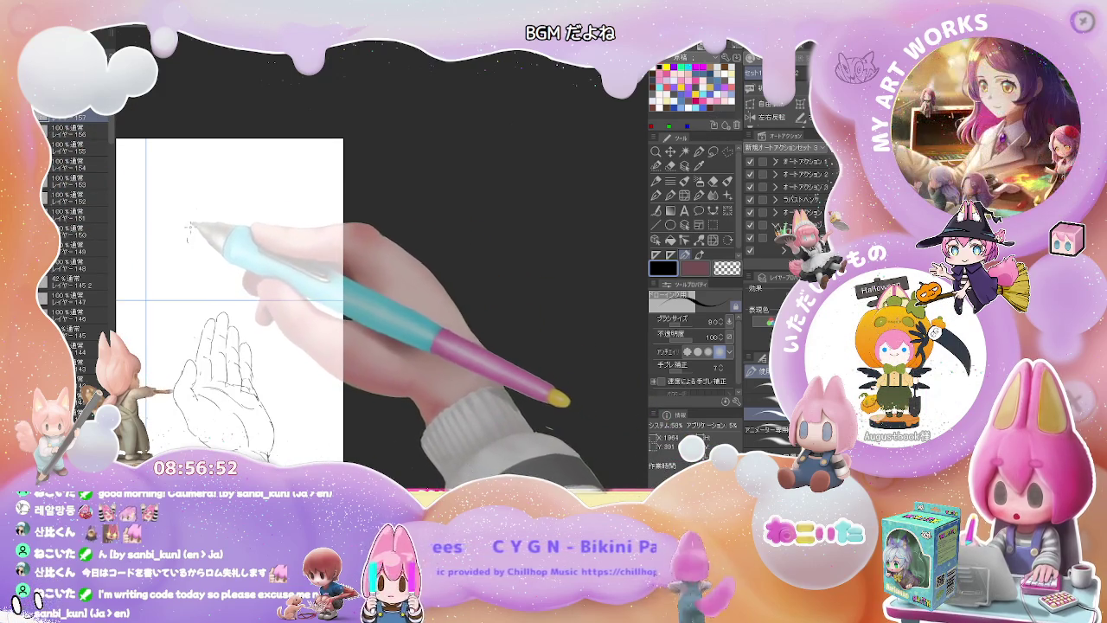
pyautogui.moveTo(178, 203); pyautogui.dragTo(180, 188)
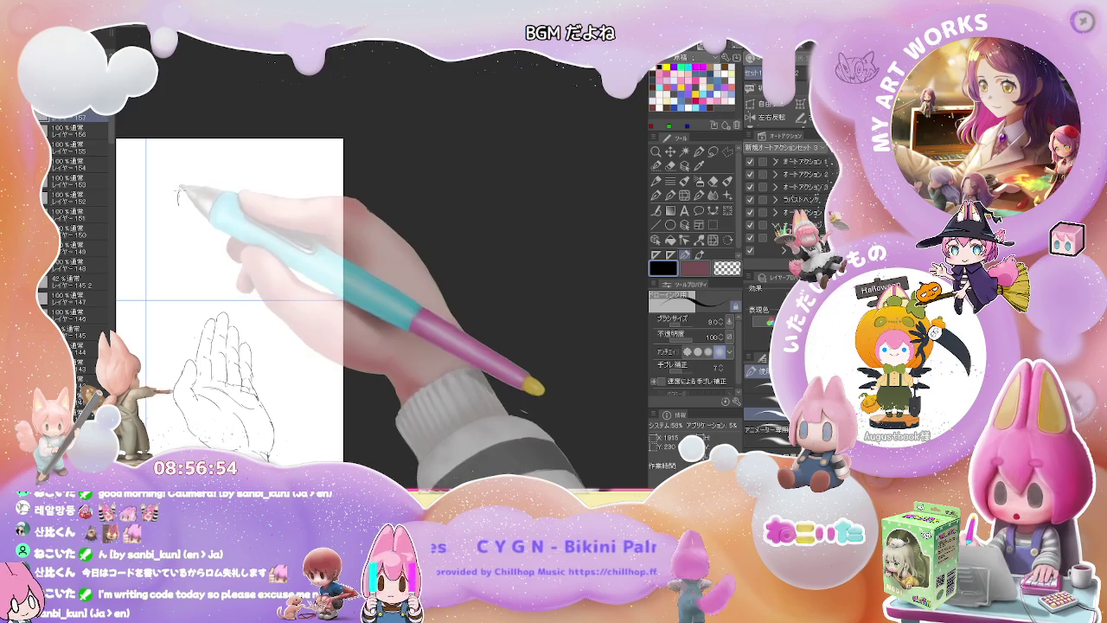
pyautogui.moveTo(178, 226)
pyautogui.mouseDown()
pyautogui.moveTo(177, 209)
pyautogui.moveTo(204, 229)
pyautogui.moveTo(177, 226)
pyautogui.mouseUp()
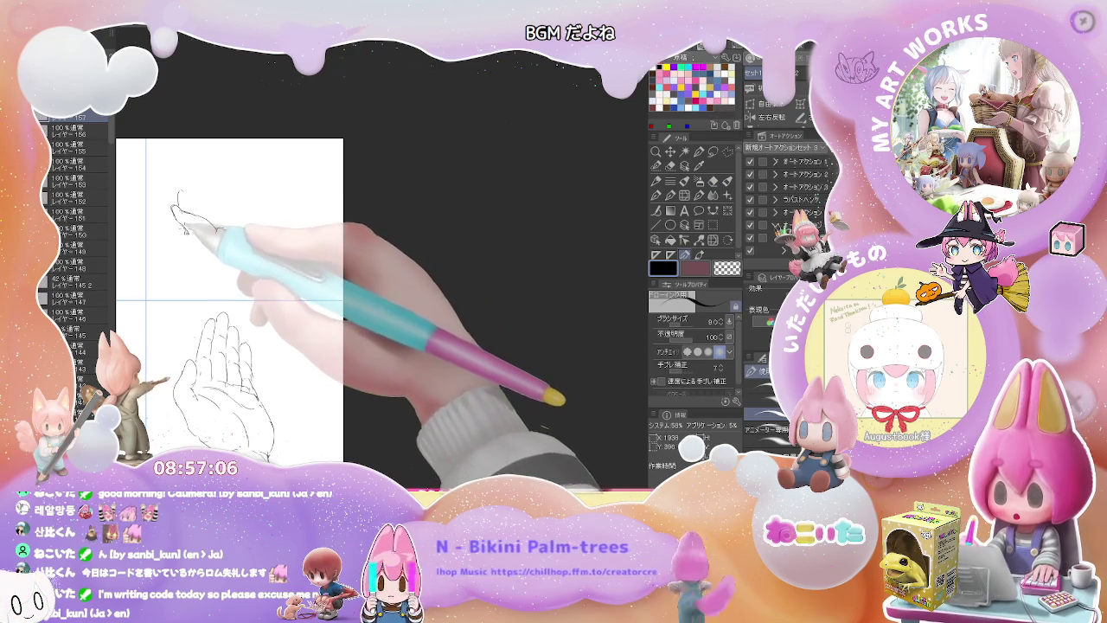
pyautogui.moveTo(185, 223); pyautogui.dragTo(192, 242)
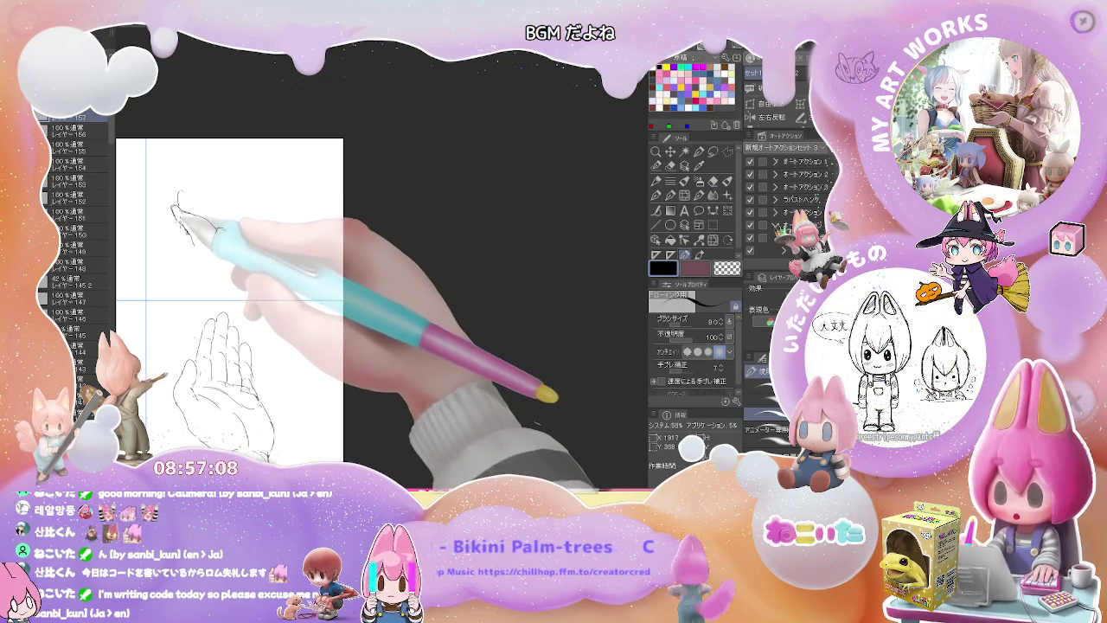
pyautogui.moveTo(186, 236)
pyautogui.mouseDown()
pyautogui.moveTo(227, 248)
pyautogui.moveTo(227, 222)
pyautogui.mouseUp()
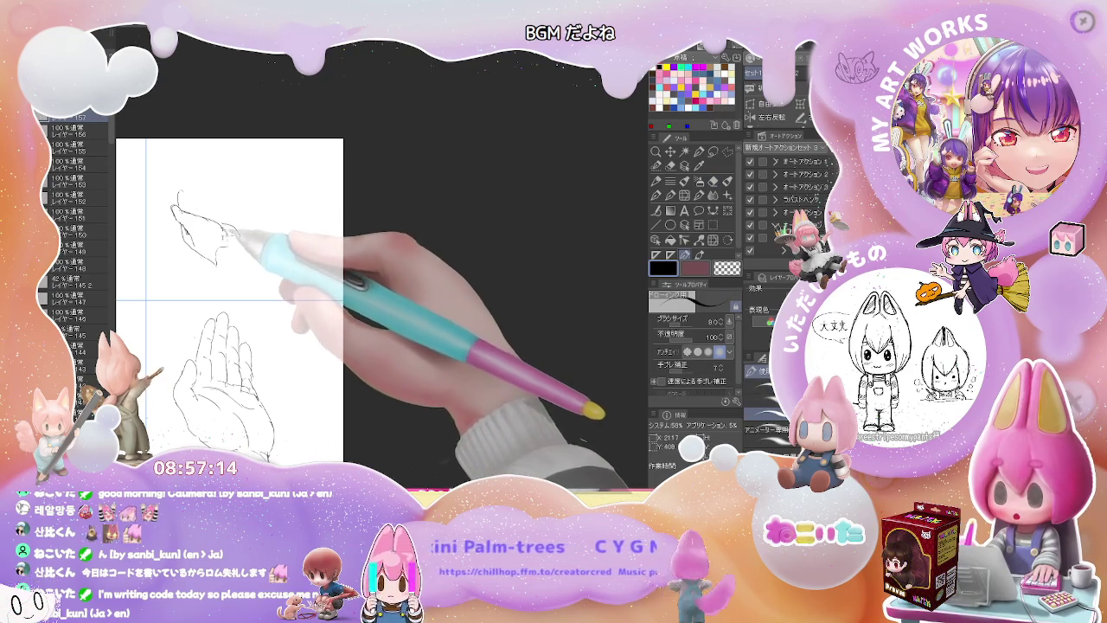
pyautogui.moveTo(230, 249); pyautogui.dragTo(212, 250)
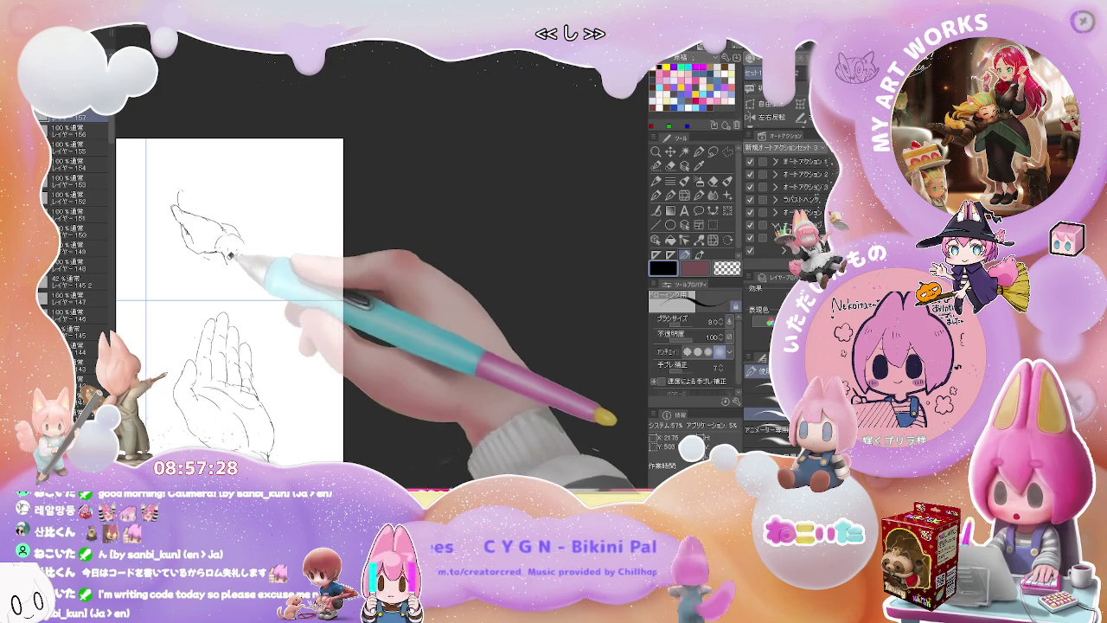
pyautogui.moveTo(212, 251); pyautogui.dragTo(227, 290)
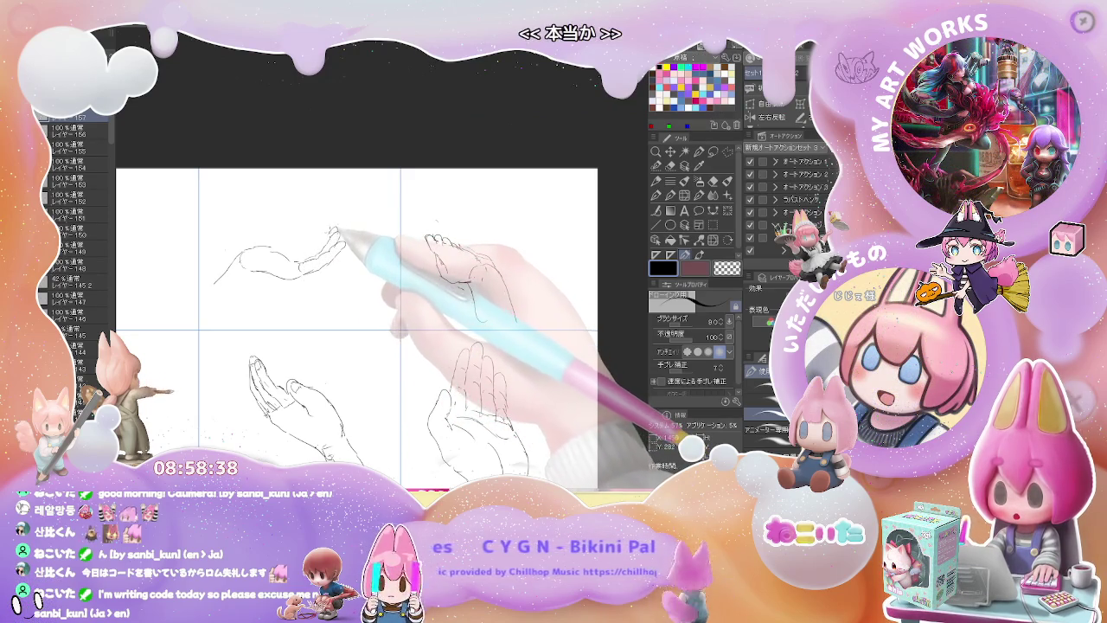
# - Erase and redraw the reaching hand's fingertip lines, alternating eraser and pen
pyautogui.press('e')
pyautogui.press('p')
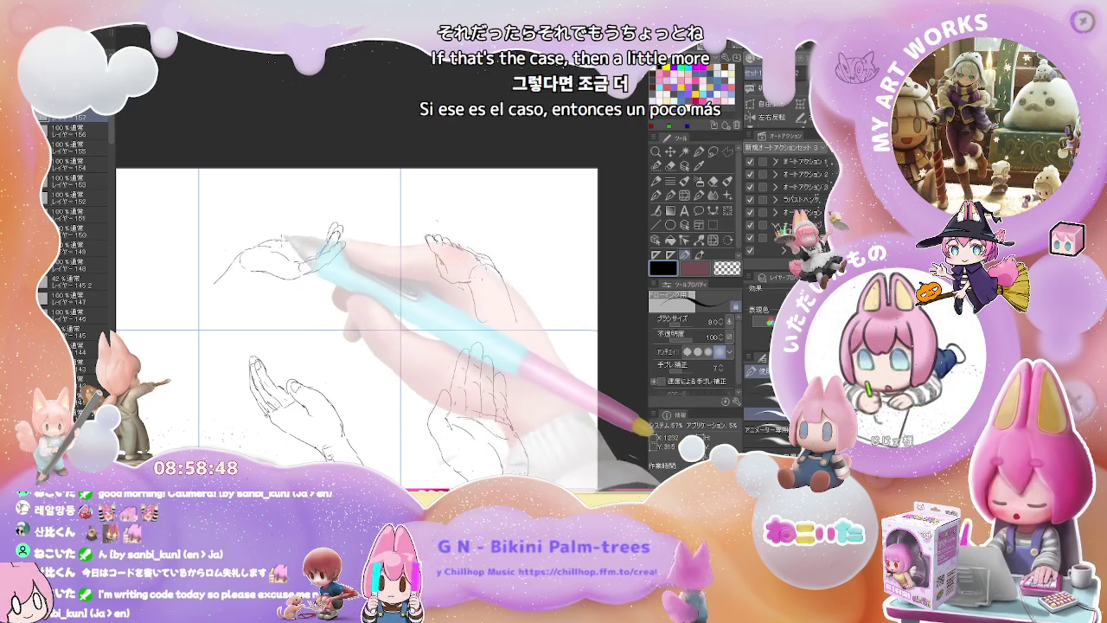
pyautogui.press('e')
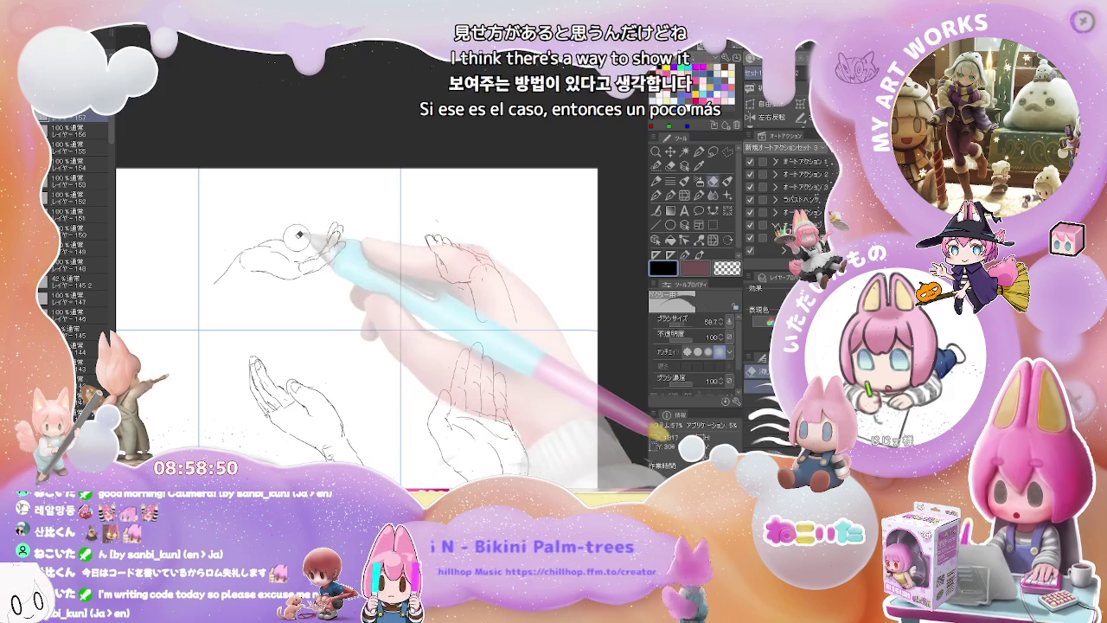
pyautogui.press('p')
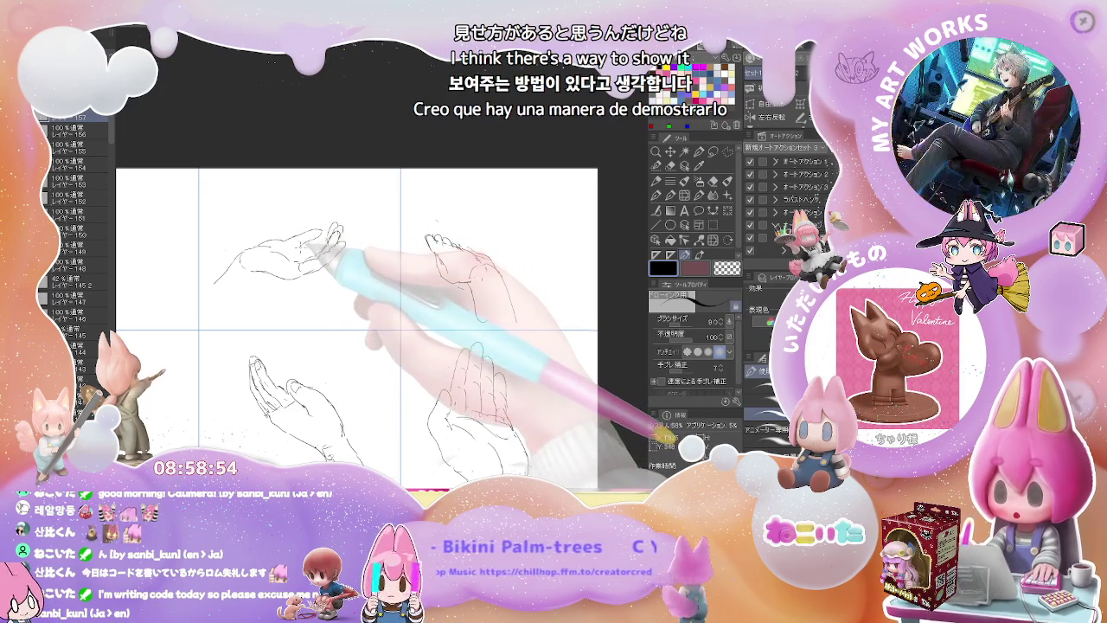
pyautogui.press('e')
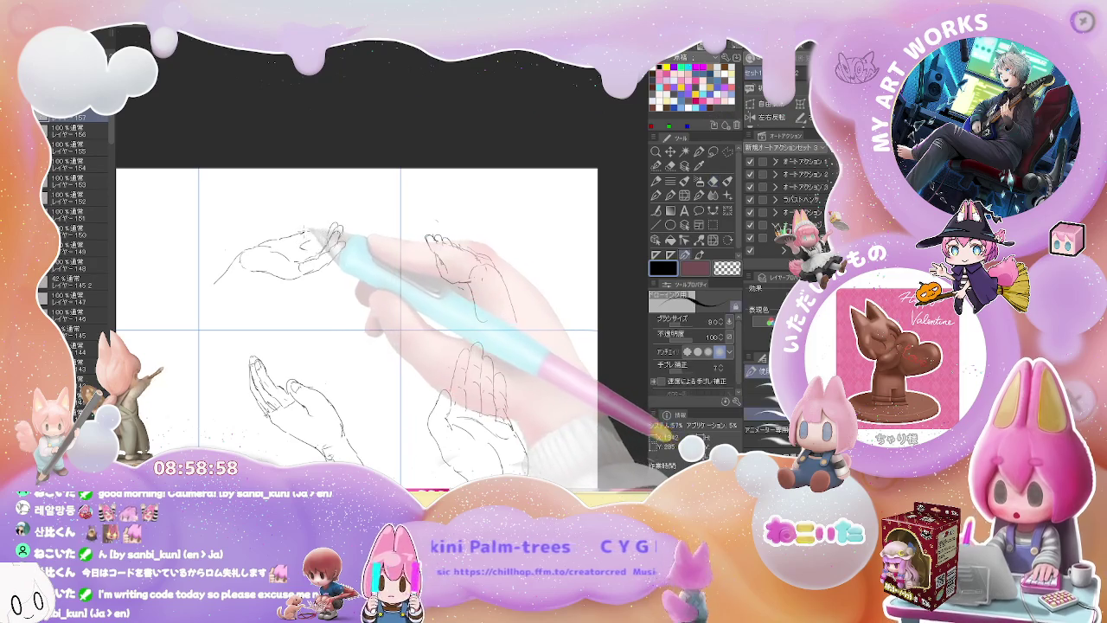
pyautogui.press('p')
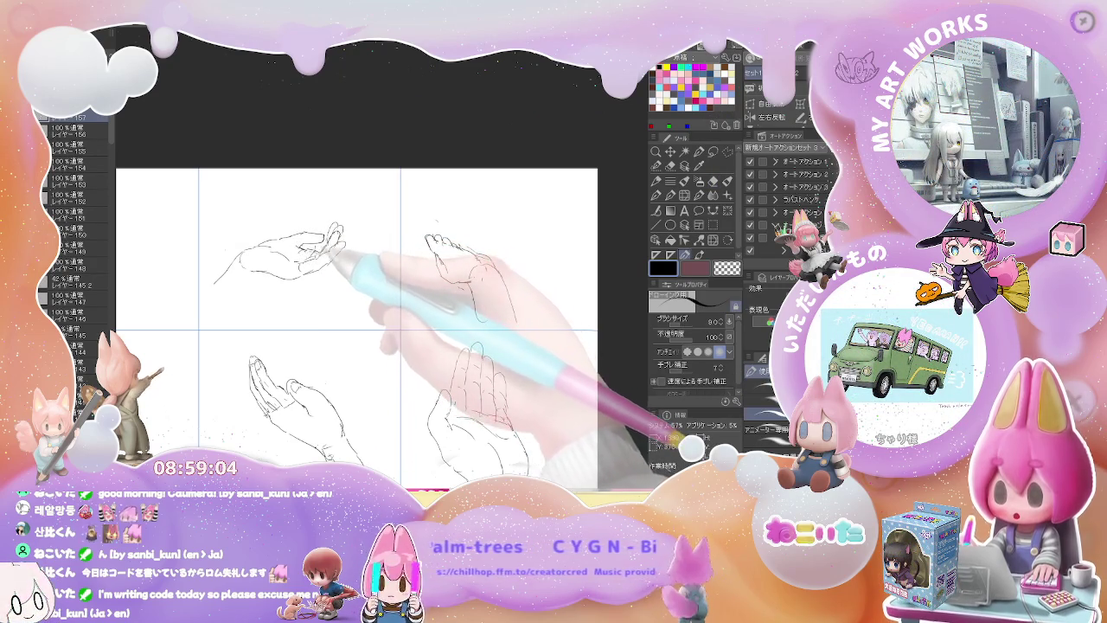
pyautogui.press('e')
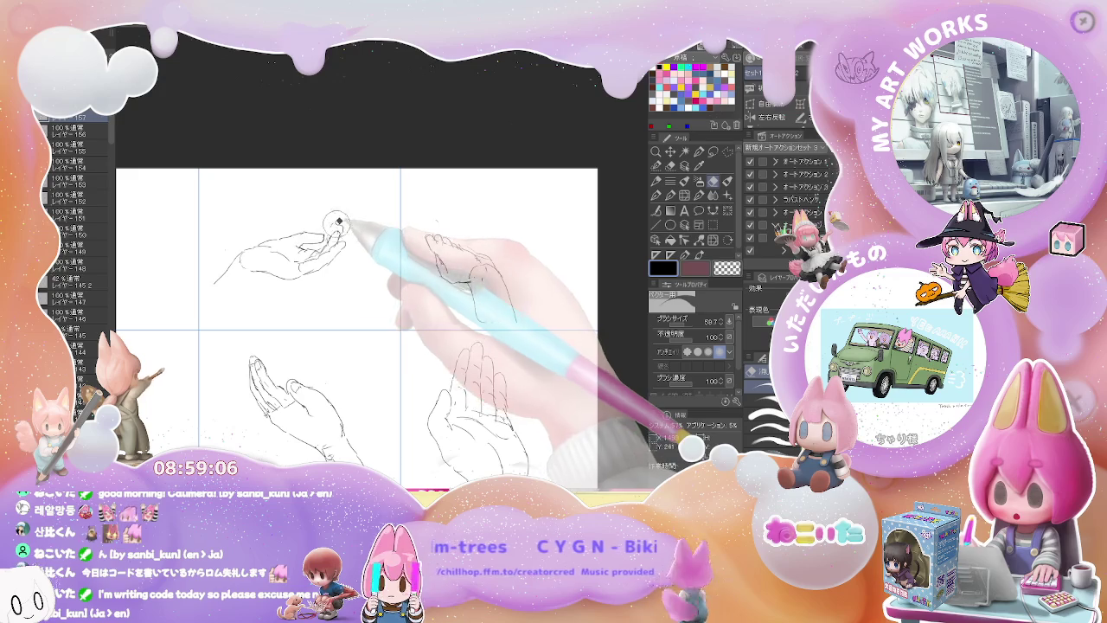
pyautogui.press('p')
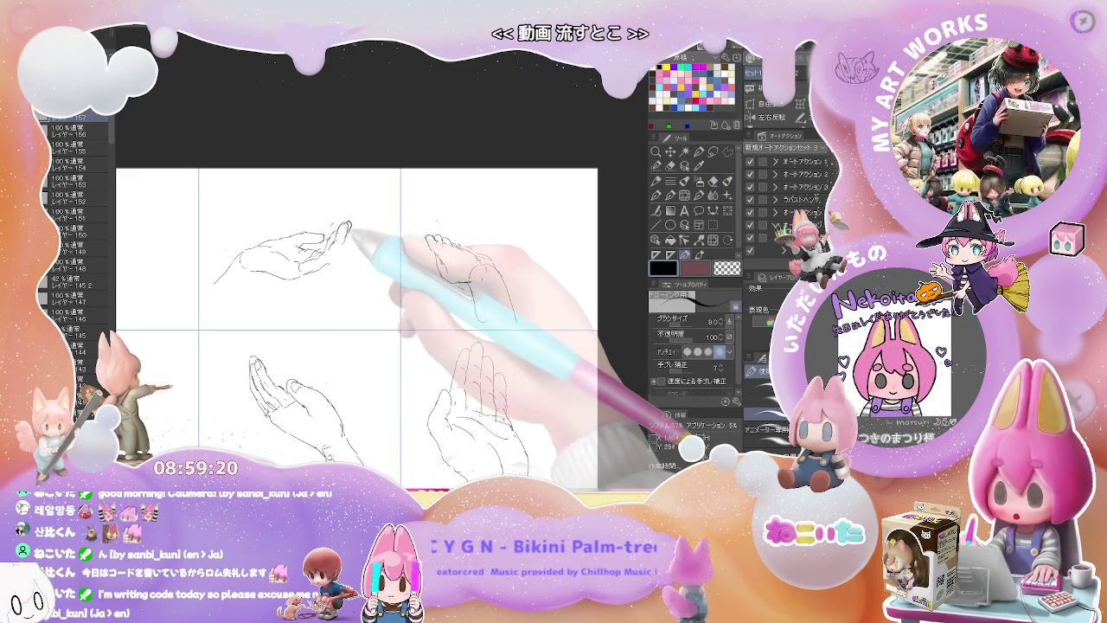
pyautogui.press('e')
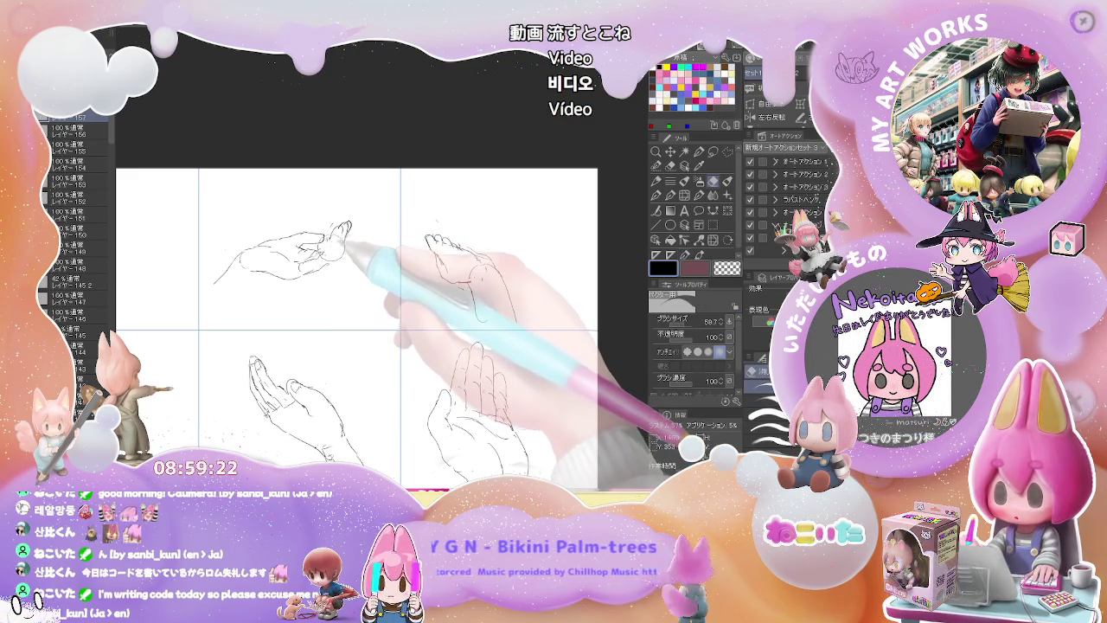
pyautogui.press('p')
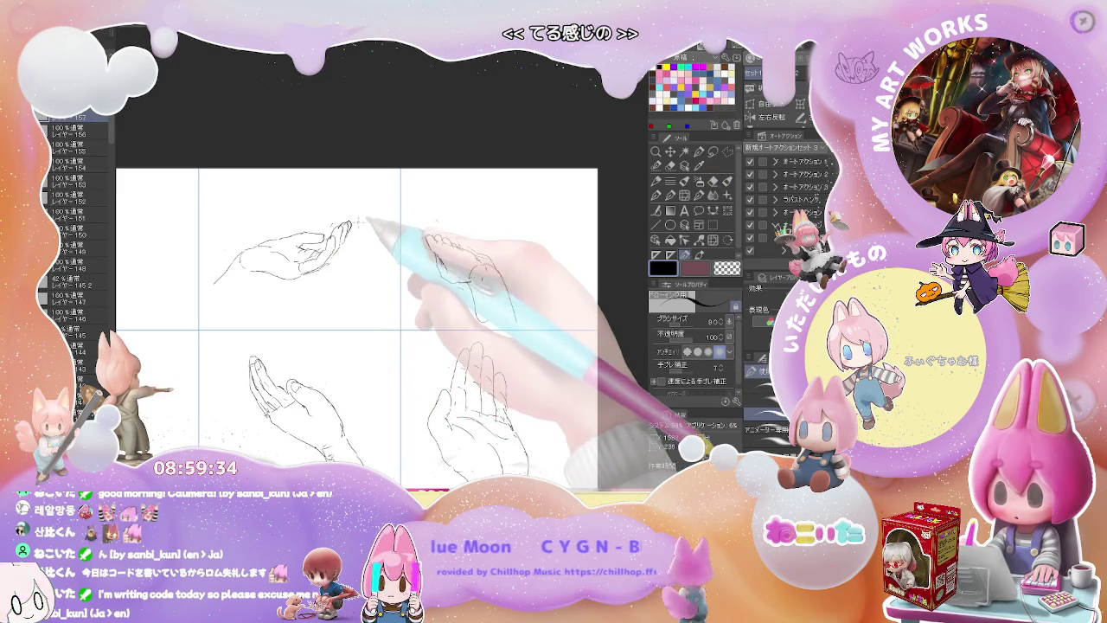
# - Recentre the page and zoom in and out to review the redrawn fingertips
pyautogui.moveTo(259, 278); pyautogui.dragTo(290, 259)
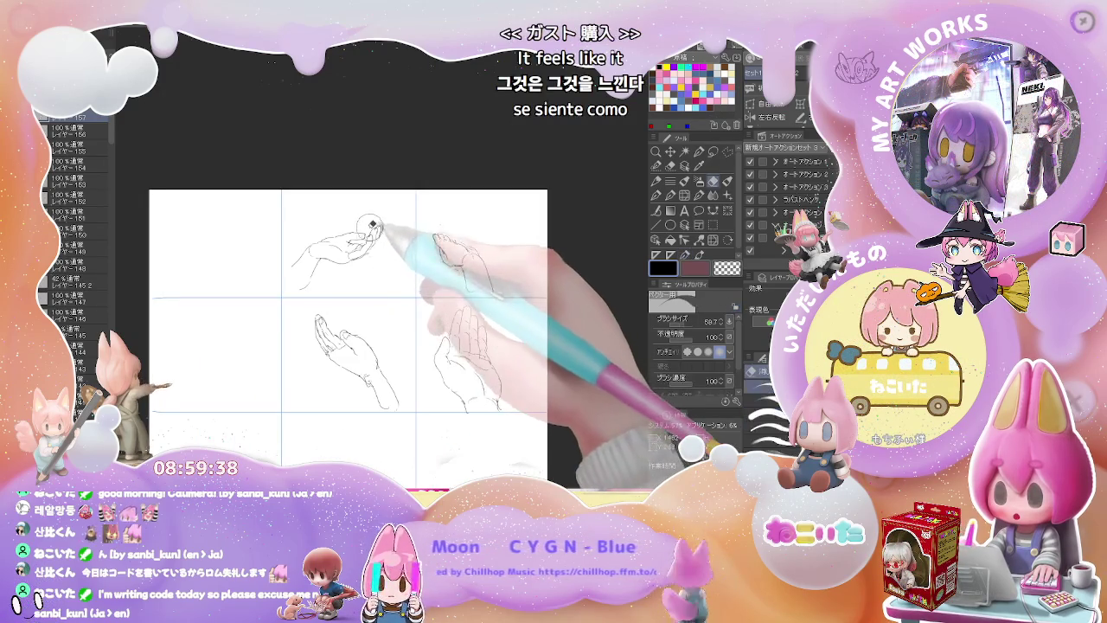
pyautogui.scroll(5, 381, 250)
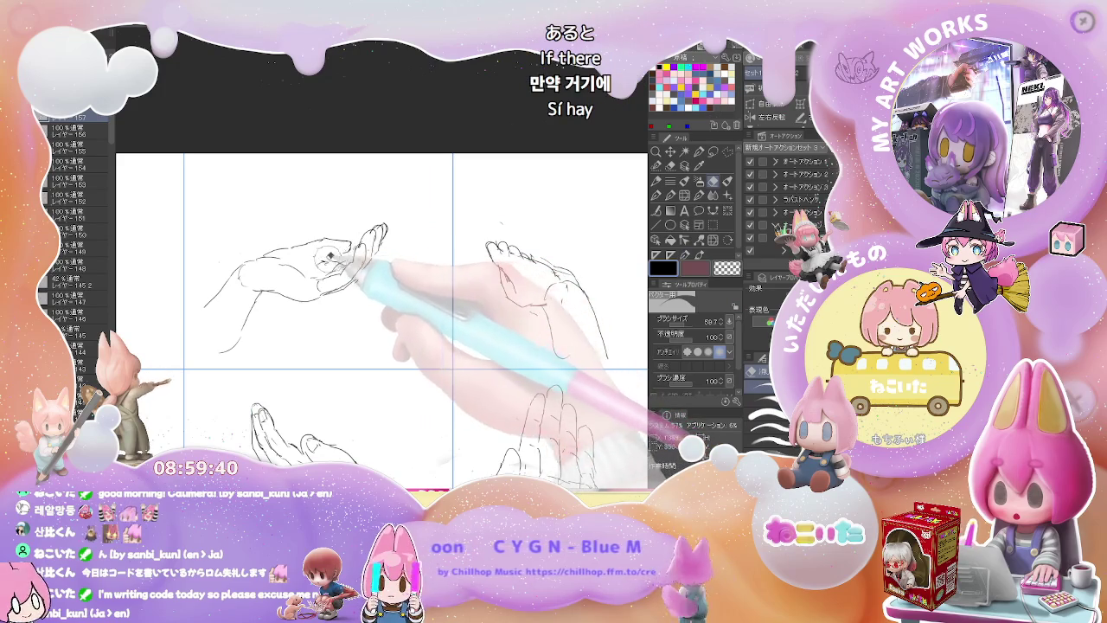
pyautogui.press('p')
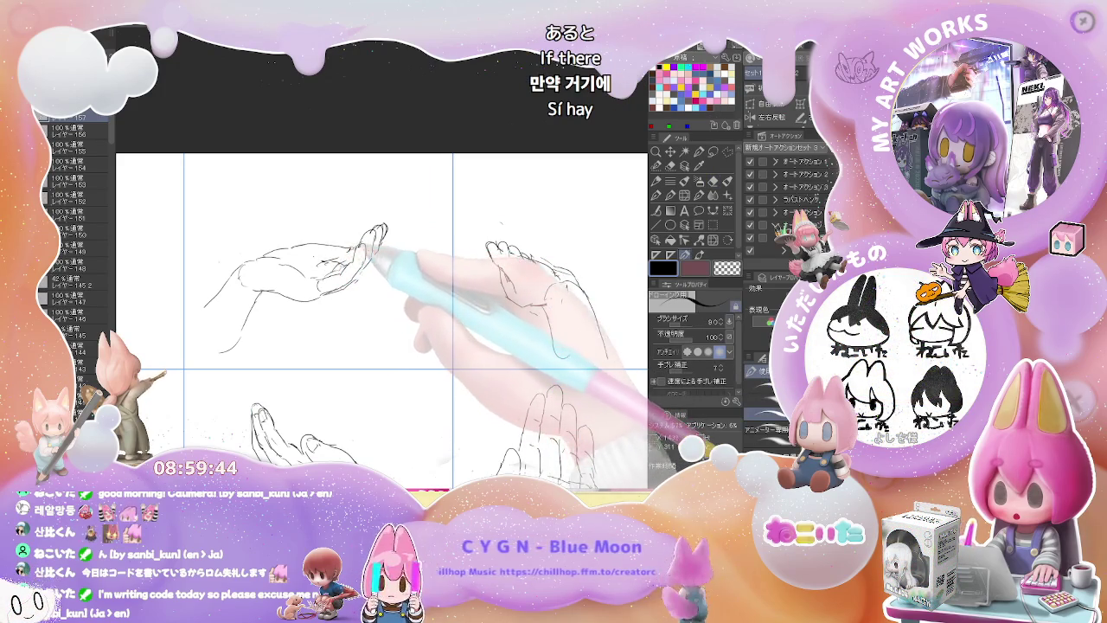
pyautogui.scroll(-1, 374, 246)
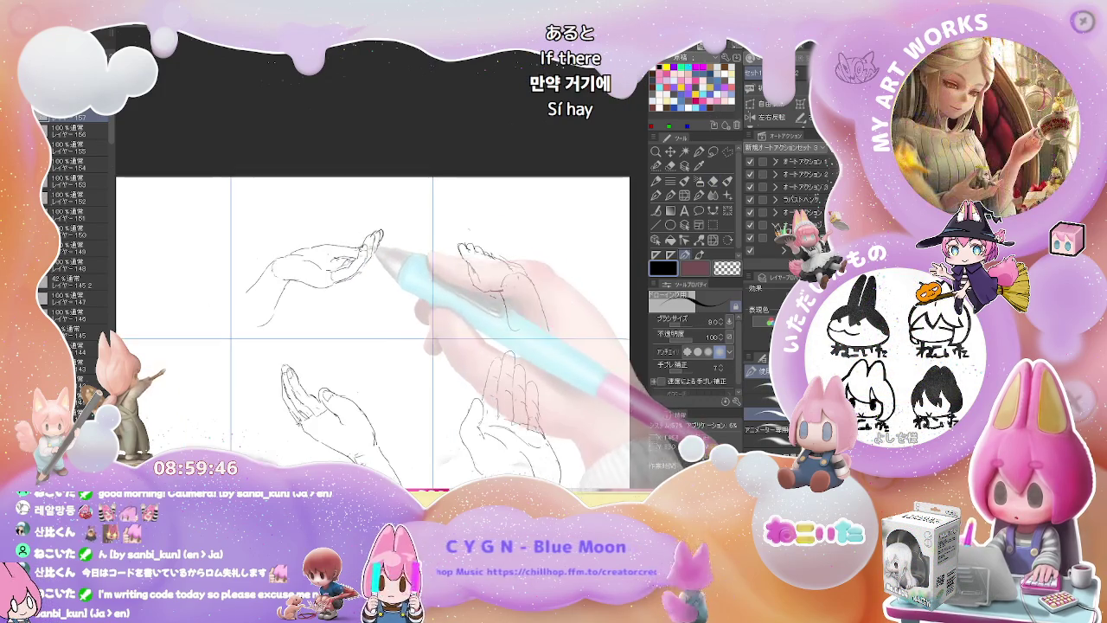
pyautogui.scroll(-1, 379, 249)
pyautogui.scroll(1, 380, 249)
pyautogui.scroll(1, 385, 246)
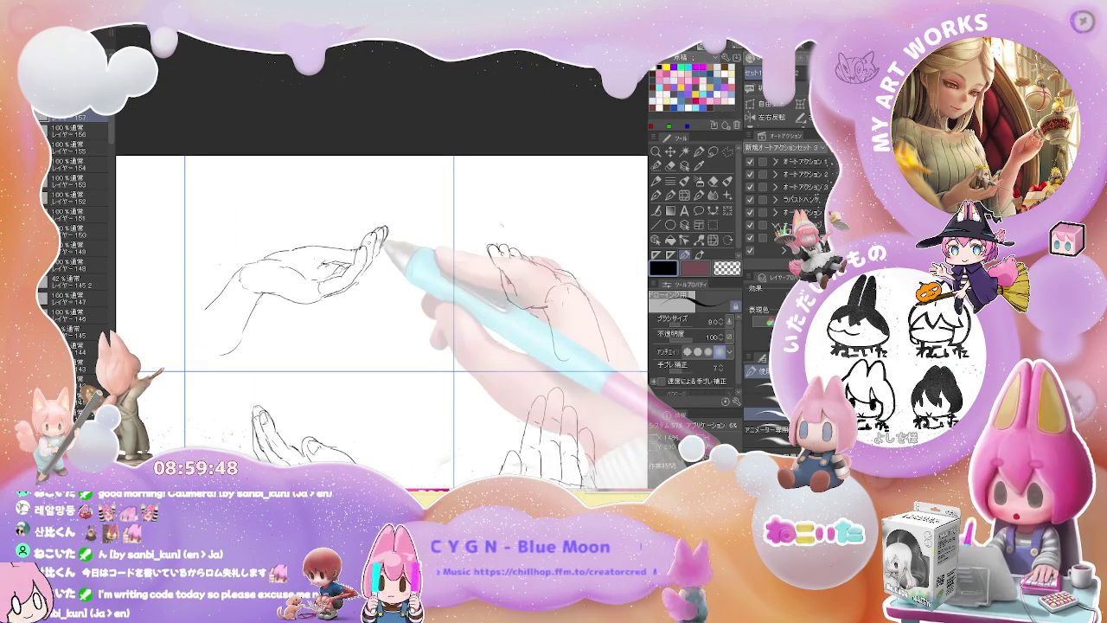
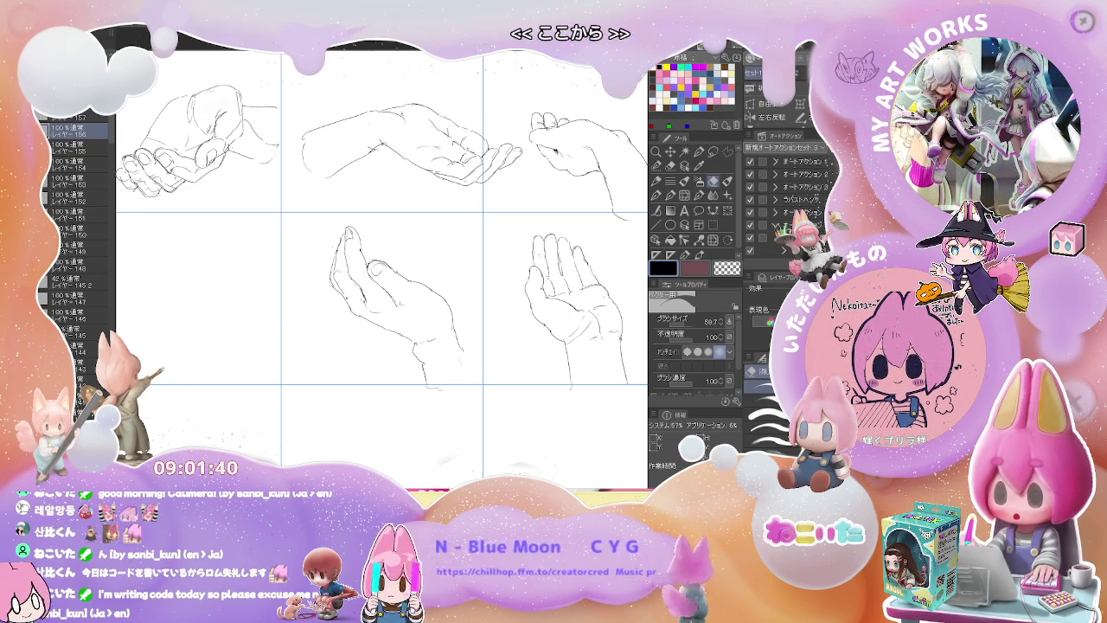
# - With the size-9 pen, draw the opening outline strokes of a new middle-left hand
pyautogui.press('p')
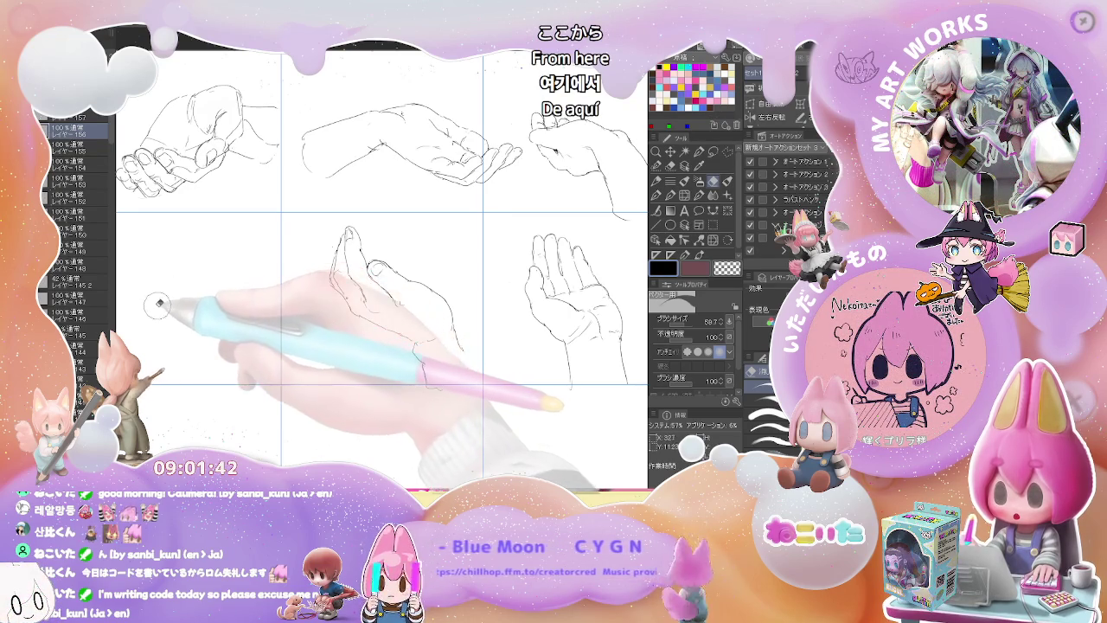
pyautogui.moveTo(156, 309)
pyautogui.mouseDown()
pyautogui.moveTo(223, 270)
pyautogui.moveTo(212, 259)
pyautogui.moveTo(267, 232)
pyautogui.moveTo(258, 251)
pyautogui.mouseUp()
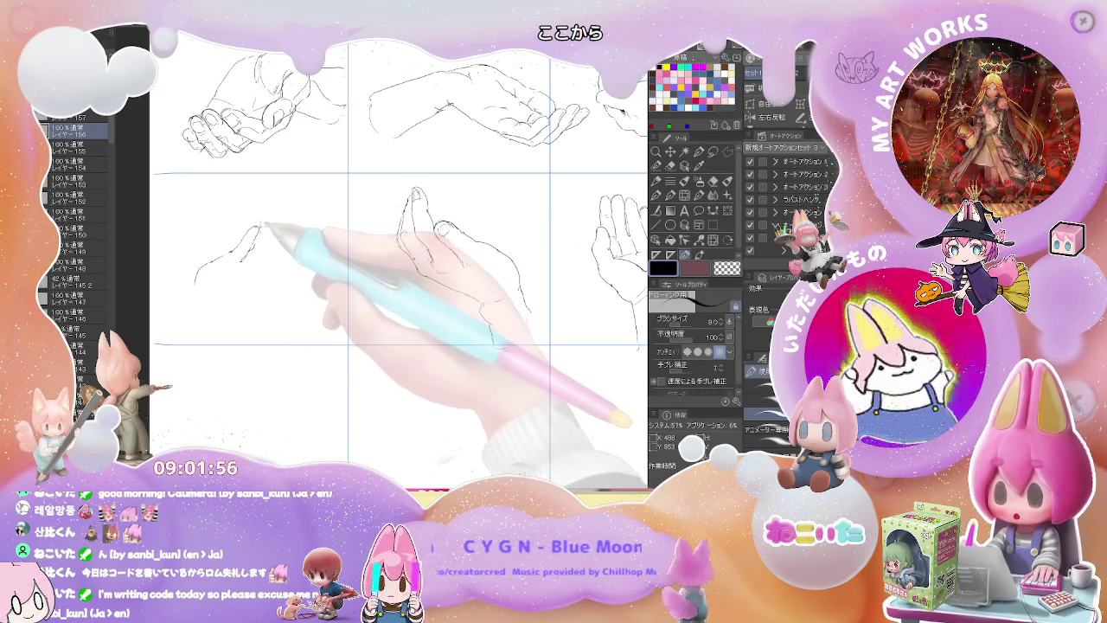
pyautogui.moveTo(267, 227); pyautogui.dragTo(264, 263)
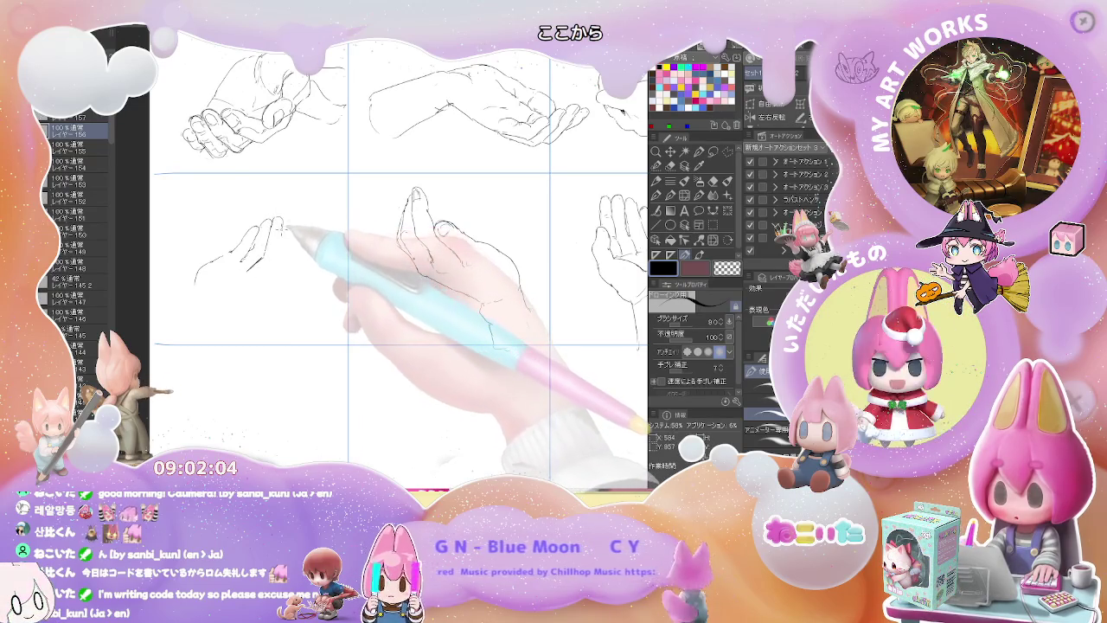
# - Draw the fingertip strokes, the raised finger's right edge and the palm edge
pyautogui.press('e')
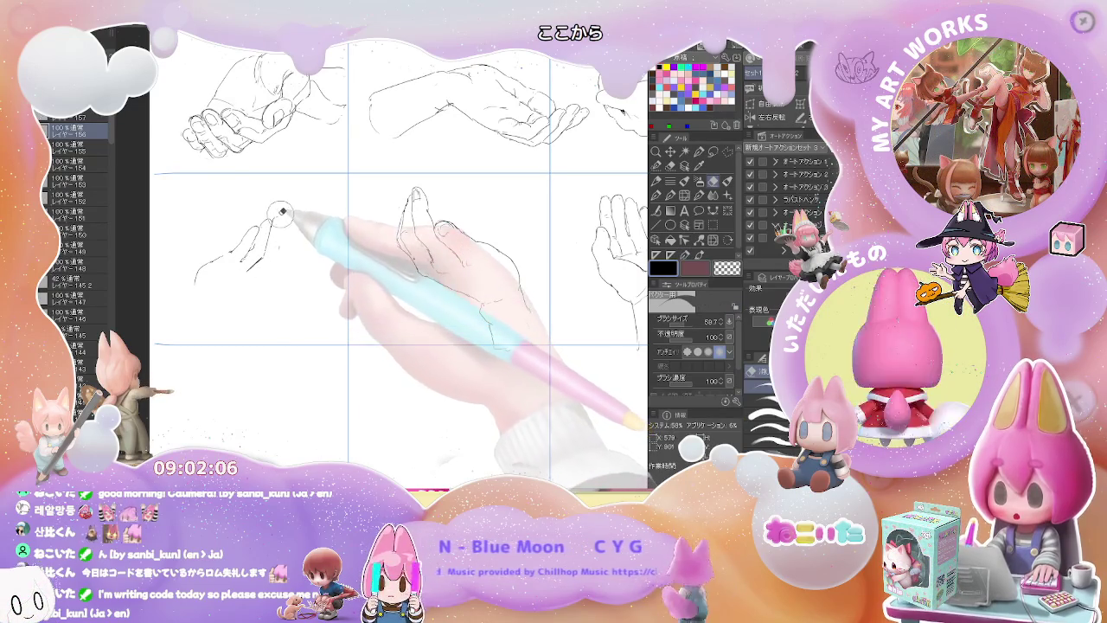
pyautogui.press('p')
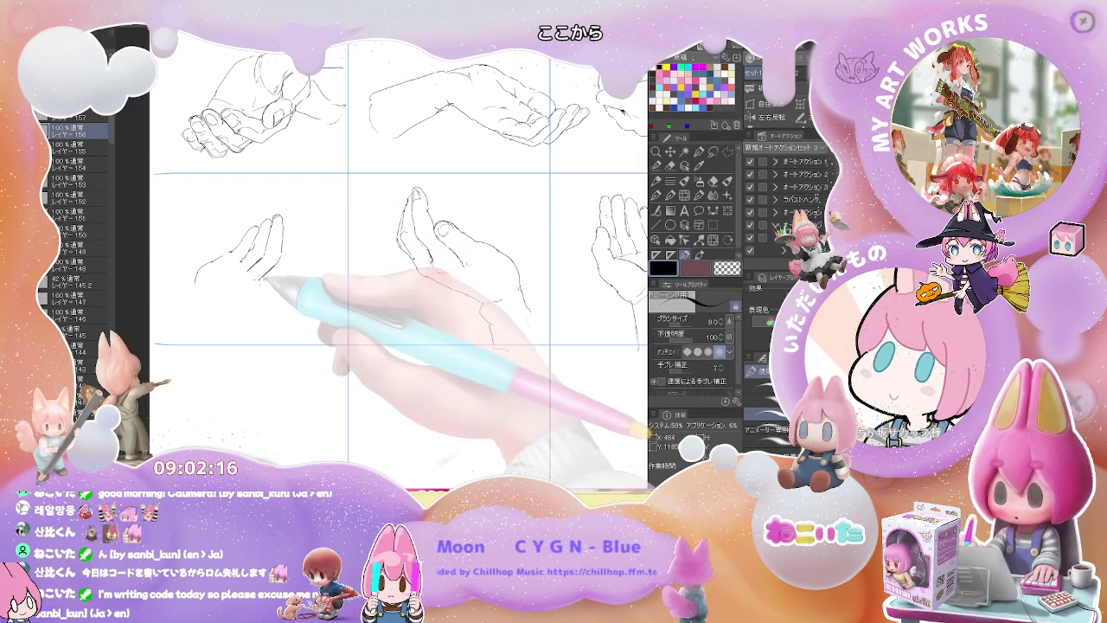
pyautogui.press('e')
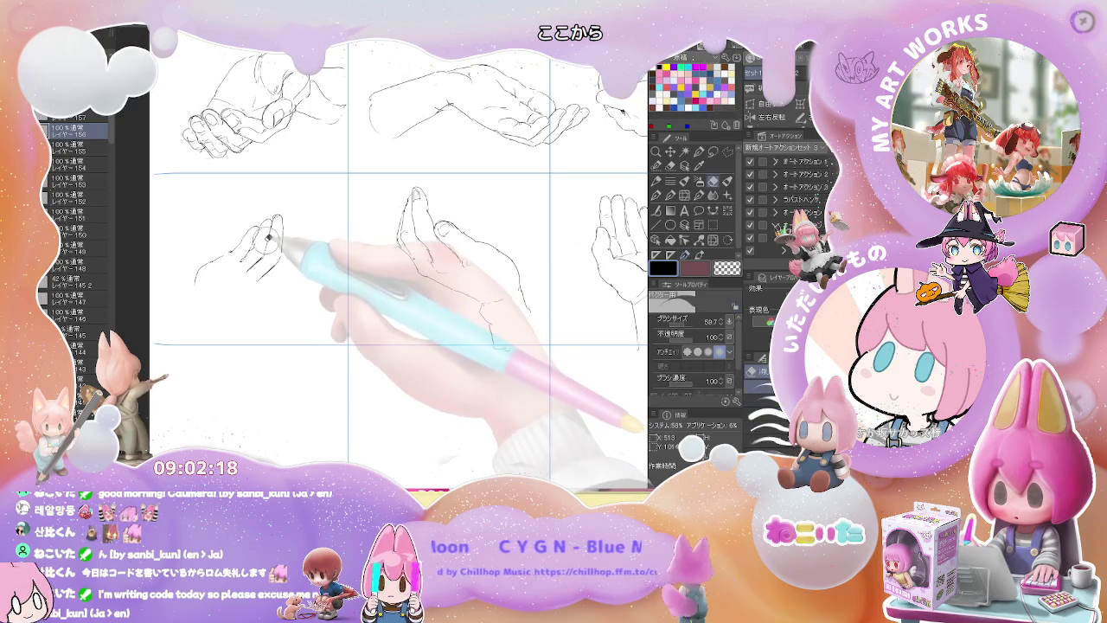
pyautogui.press('p')
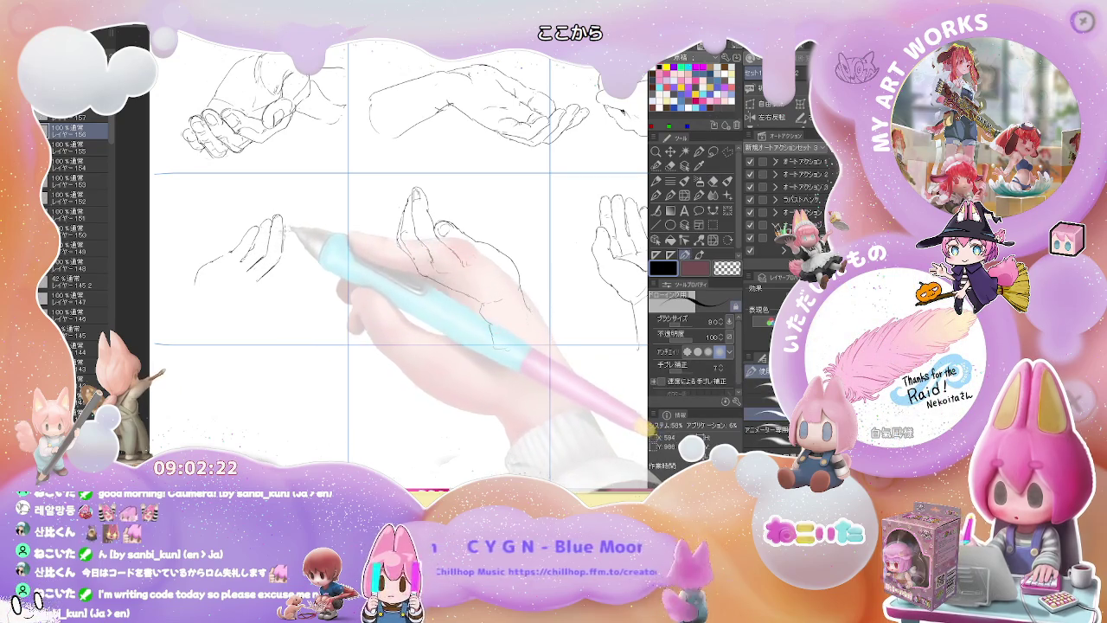
pyautogui.moveTo(275, 219); pyautogui.dragTo(287, 215)
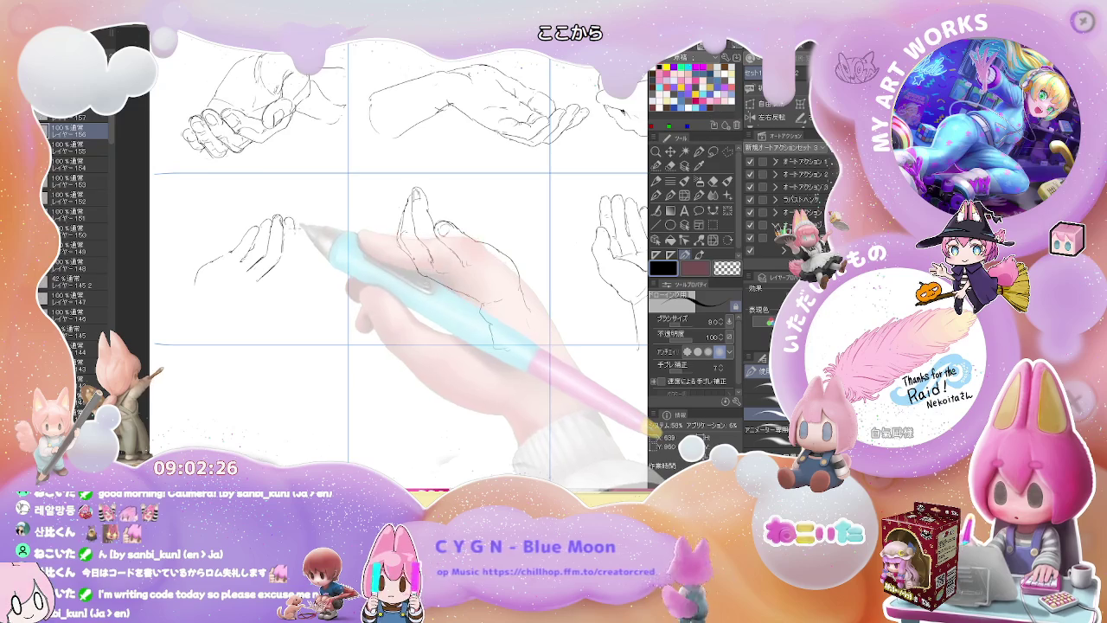
pyautogui.moveTo(294, 219); pyautogui.dragTo(295, 252)
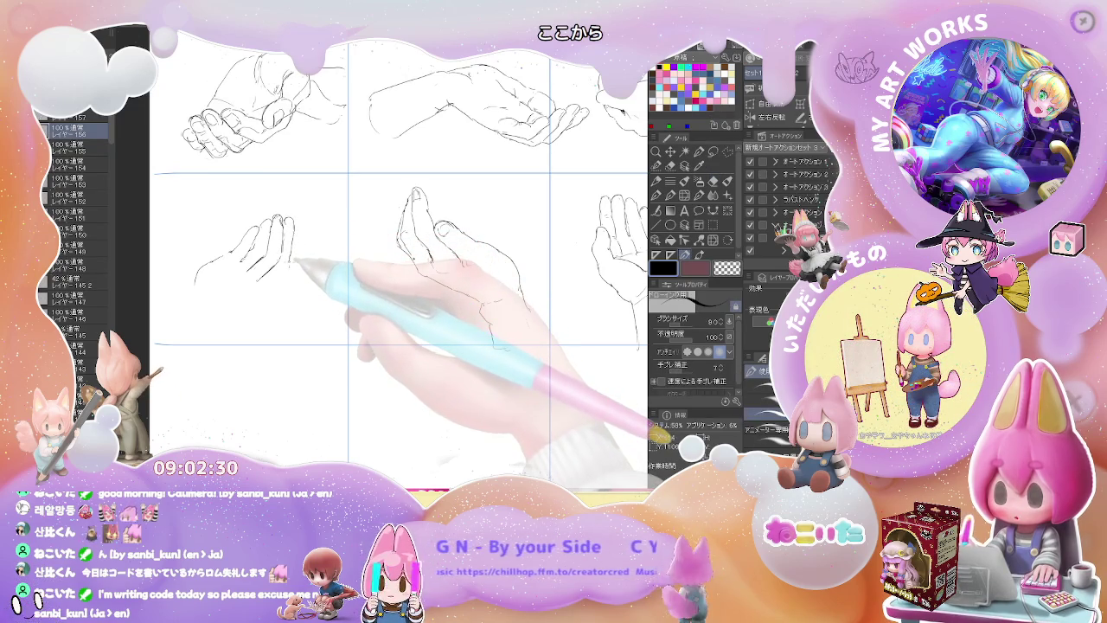
pyautogui.moveTo(294, 264); pyautogui.dragTo(270, 288)
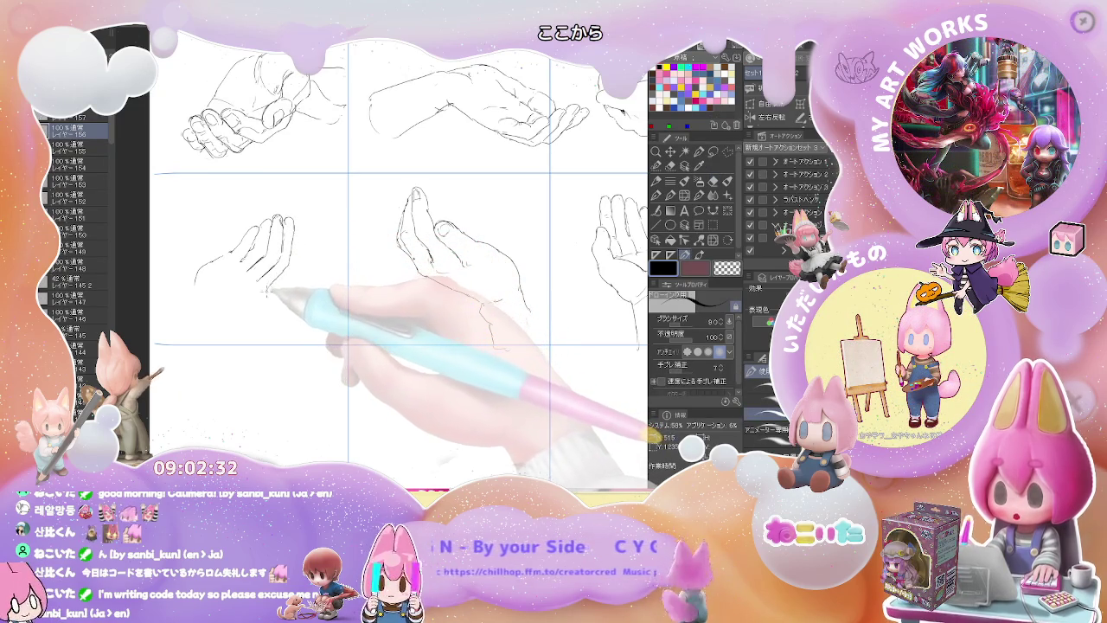
# - Add the short line below the hand and the middle-left hand's wrist line
pyautogui.press('e')
pyautogui.press('p')
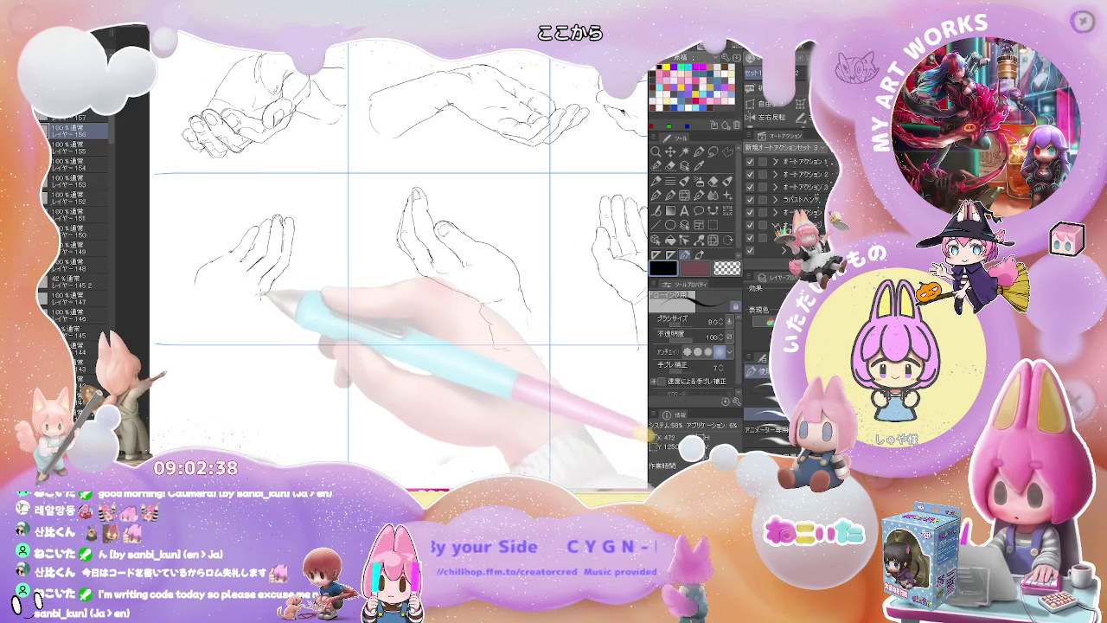
pyautogui.moveTo(227, 300); pyautogui.dragTo(270, 297)
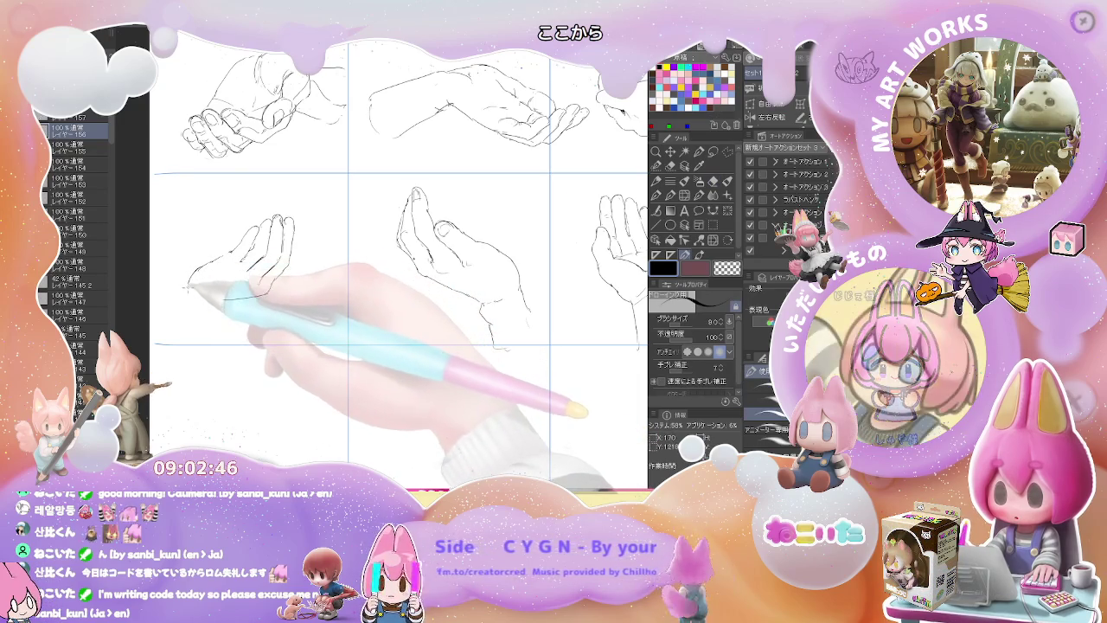
pyautogui.moveTo(184, 290); pyautogui.dragTo(170, 337)
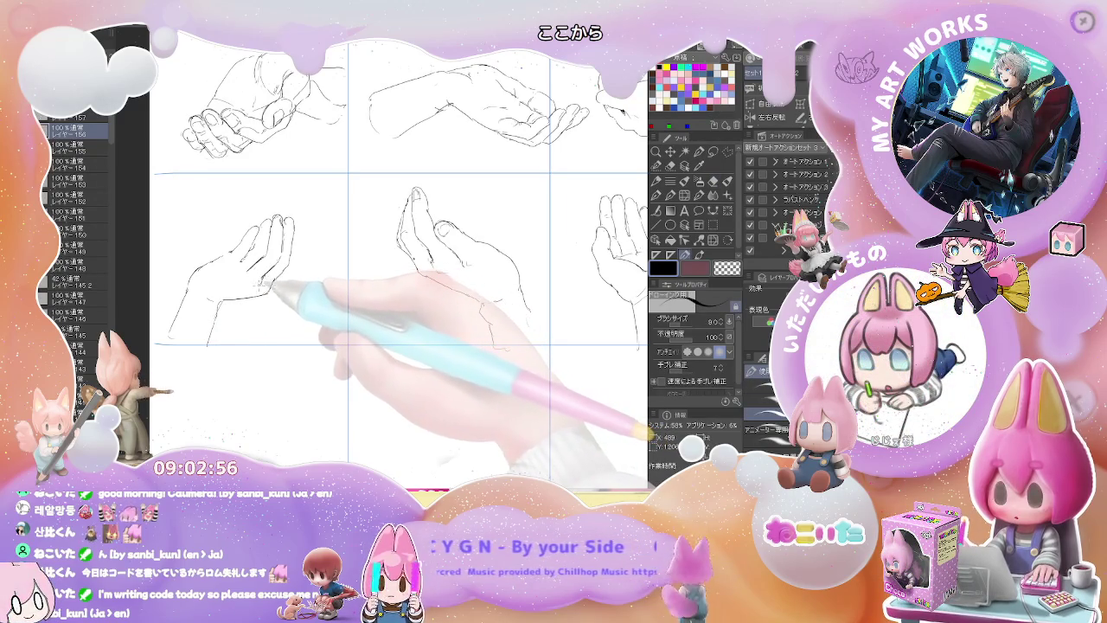
pyautogui.press('e')
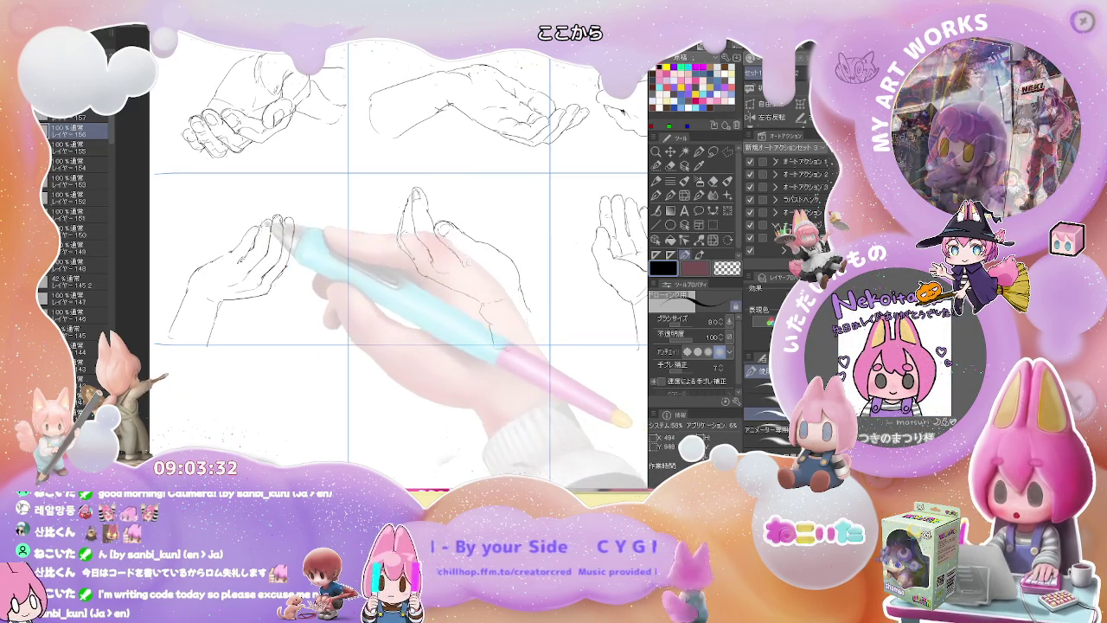
# - Touch up the middle-left hand's fingertips, then zoom out to see the whole sheet
pyautogui.press('e')
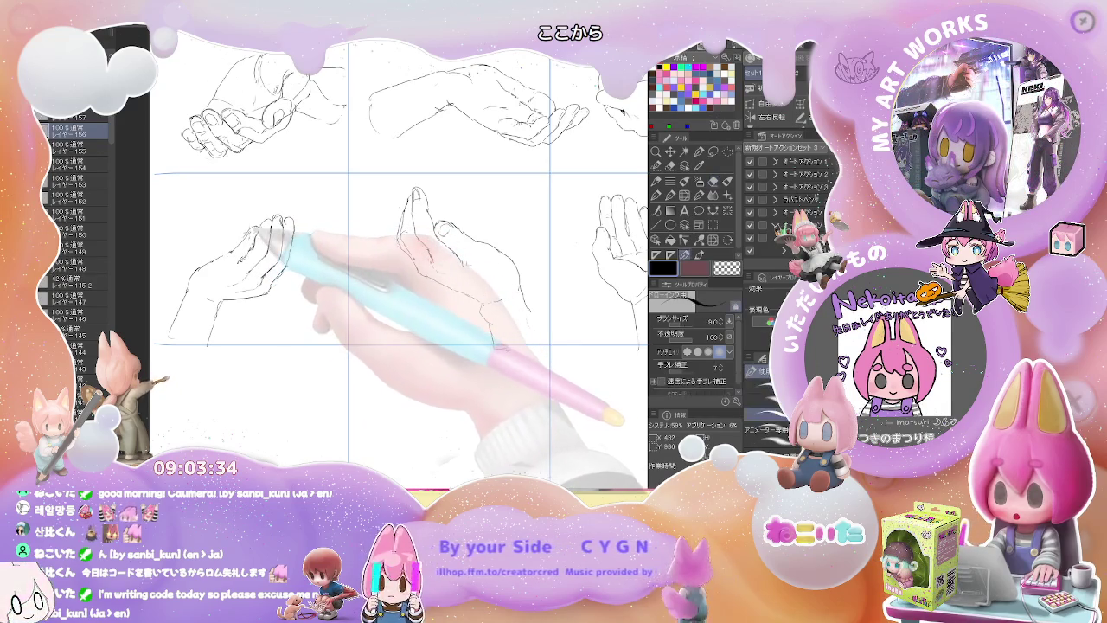
pyautogui.press('p')
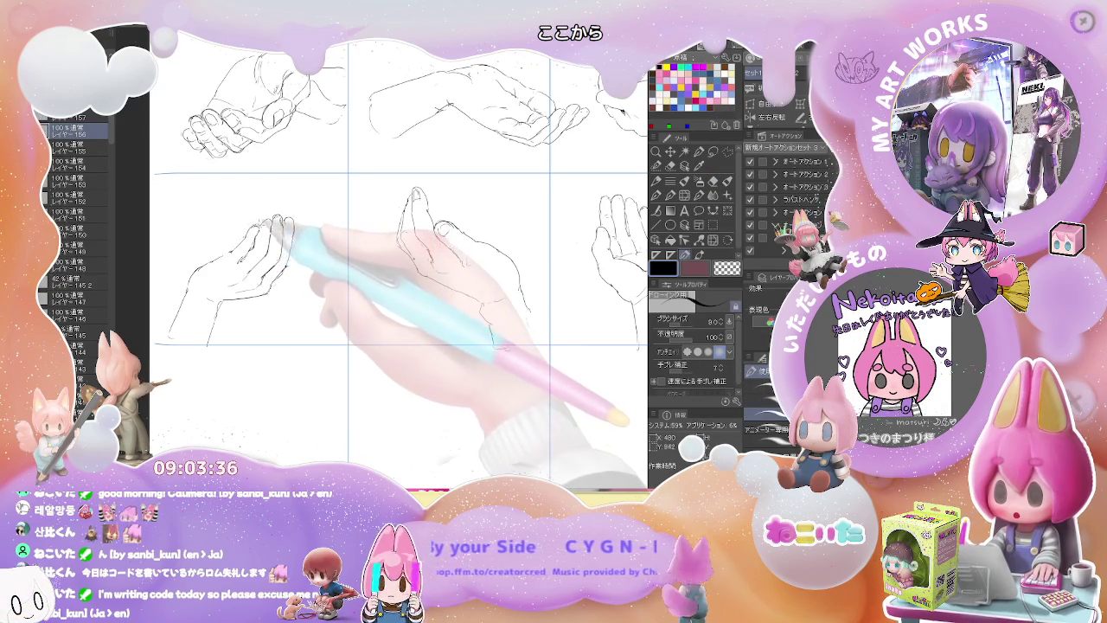
pyautogui.hotkey('ctrl', '-')
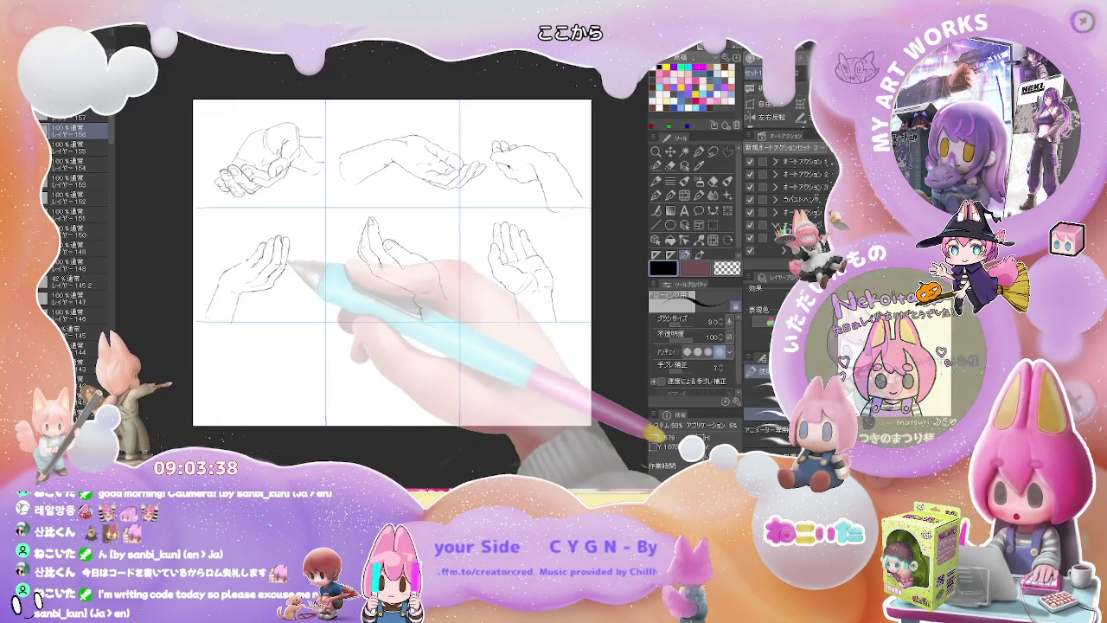
# - Zoom in and position the view on the middle-left hand's fingertips
pyautogui.scroll(3, 251, 259)
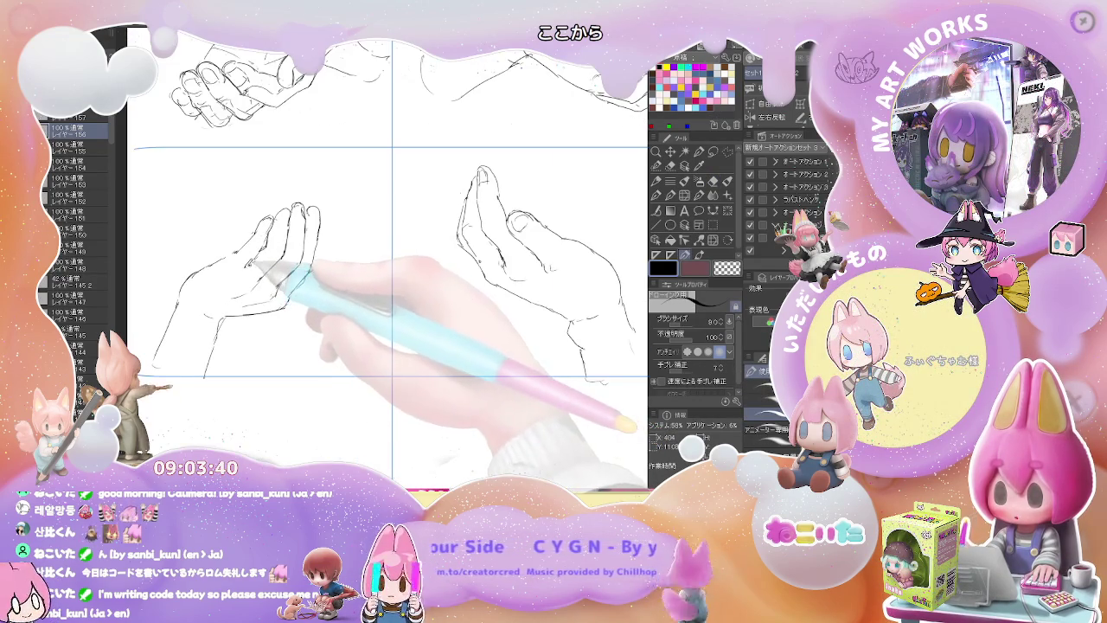
pyautogui.press('e')
pyautogui.press('p')
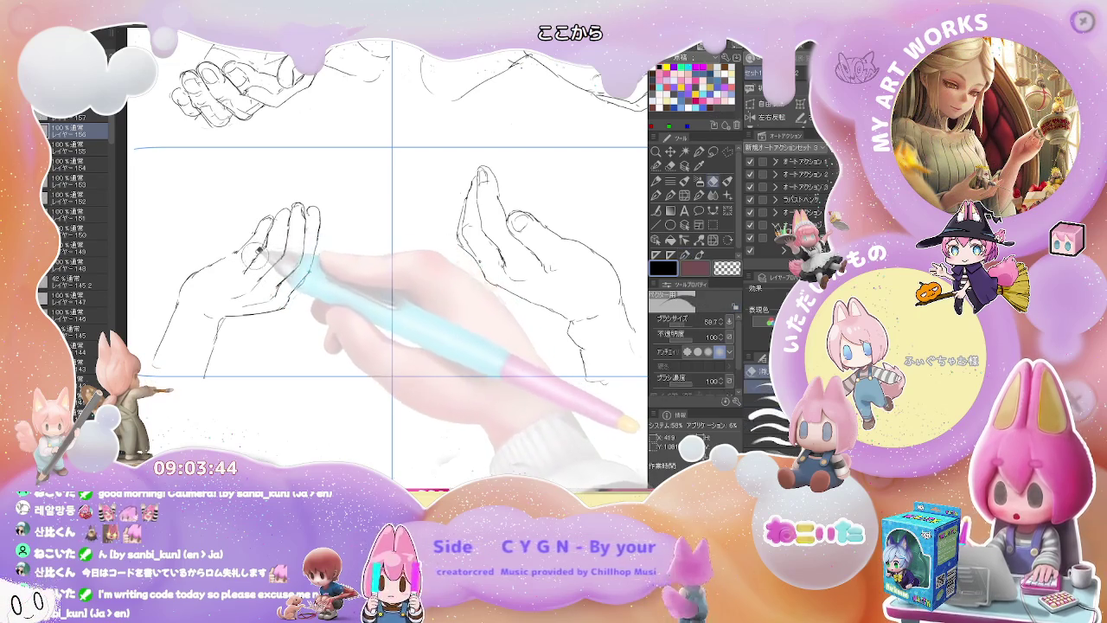
pyautogui.scroll(-3, 303, 233)
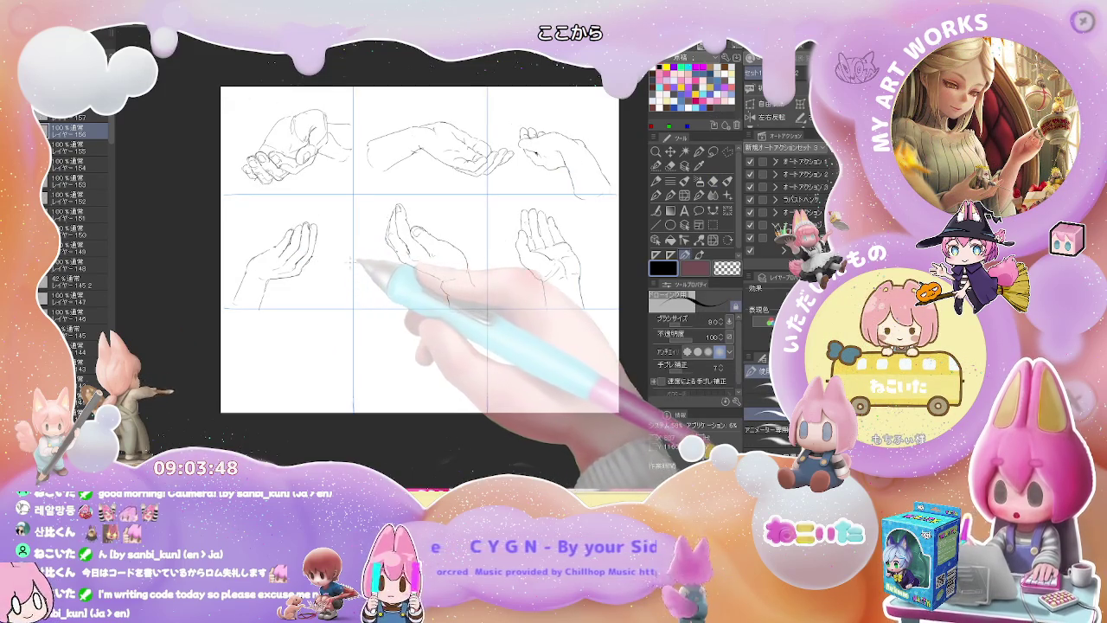
pyautogui.moveTo(353, 271); pyautogui.dragTo(335, 270)
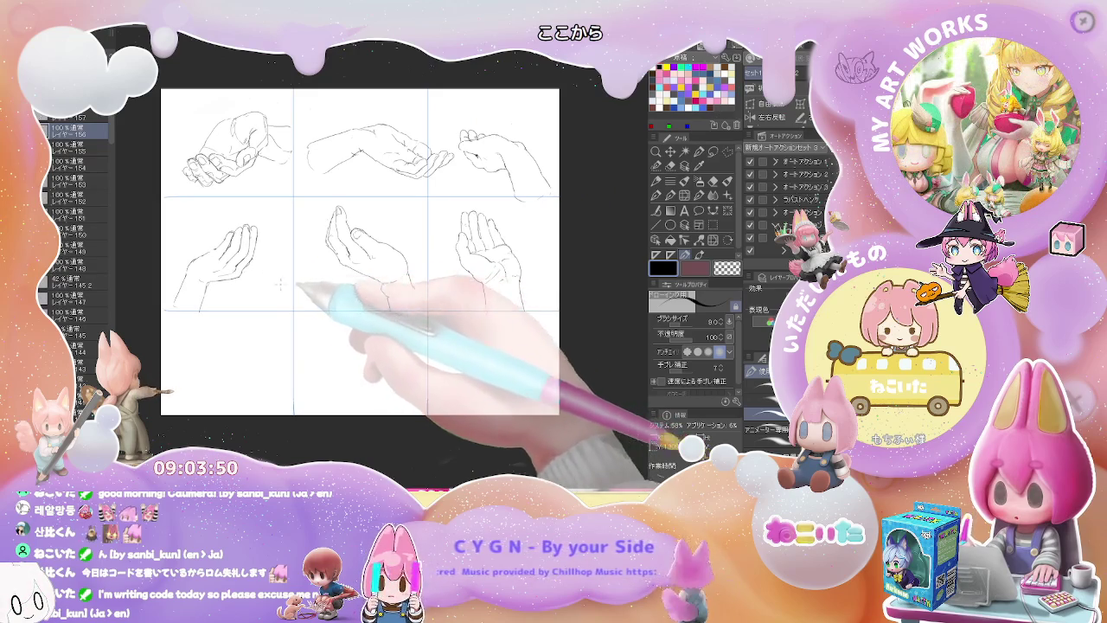
pyautogui.scroll(3, 335, 270)
pyautogui.press('e')
pyautogui.press('p')
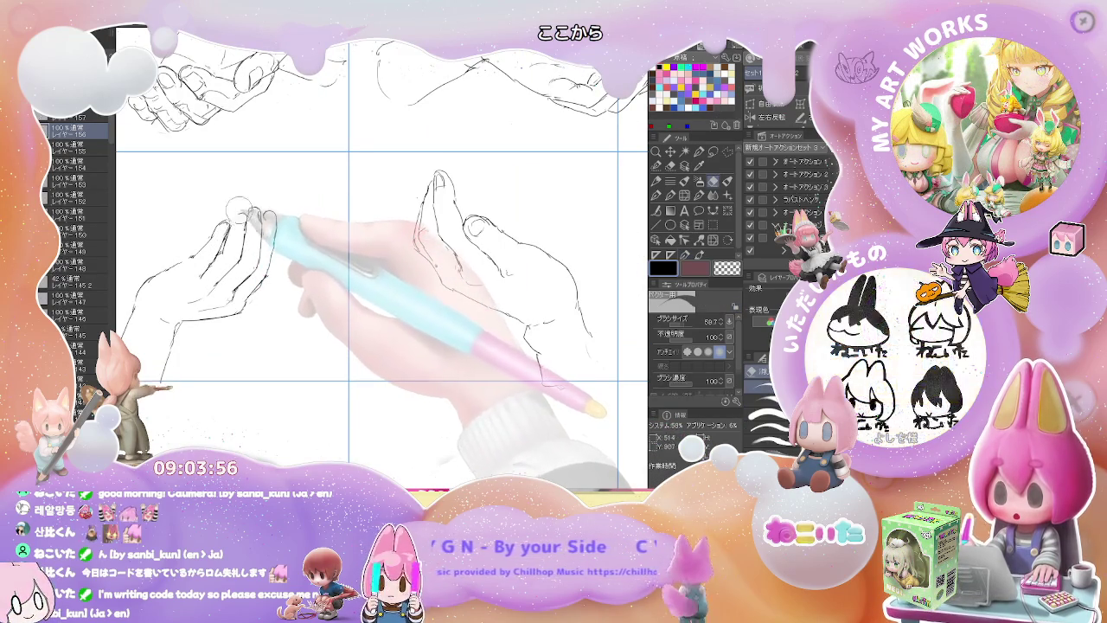
# - Erase the stray fingertip scribbles and redraw the fingertip strokes neatly, then zoom out
pyautogui.press('e')
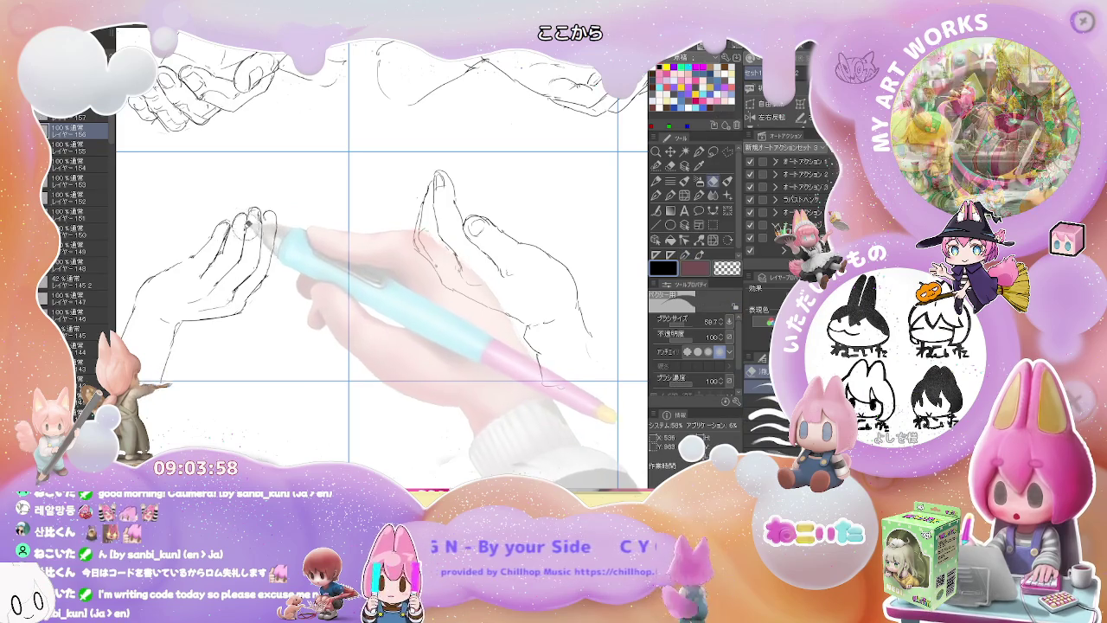
pyautogui.moveTo(241, 216); pyautogui.dragTo(233, 224)
pyautogui.press('p')
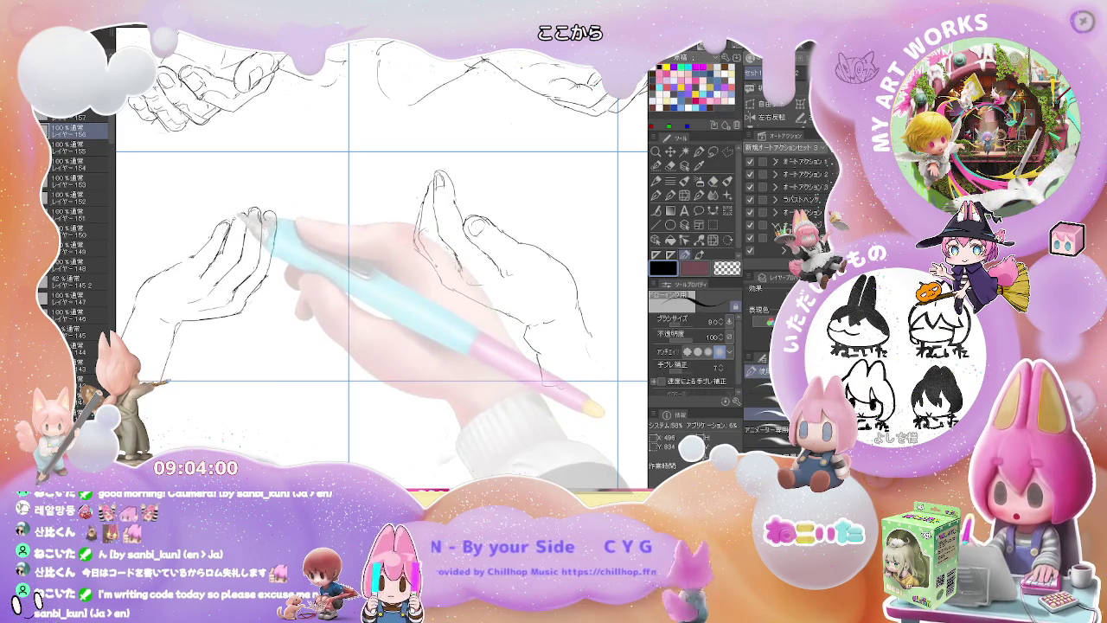
pyautogui.moveTo(264, 211); pyautogui.dragTo(271, 226)
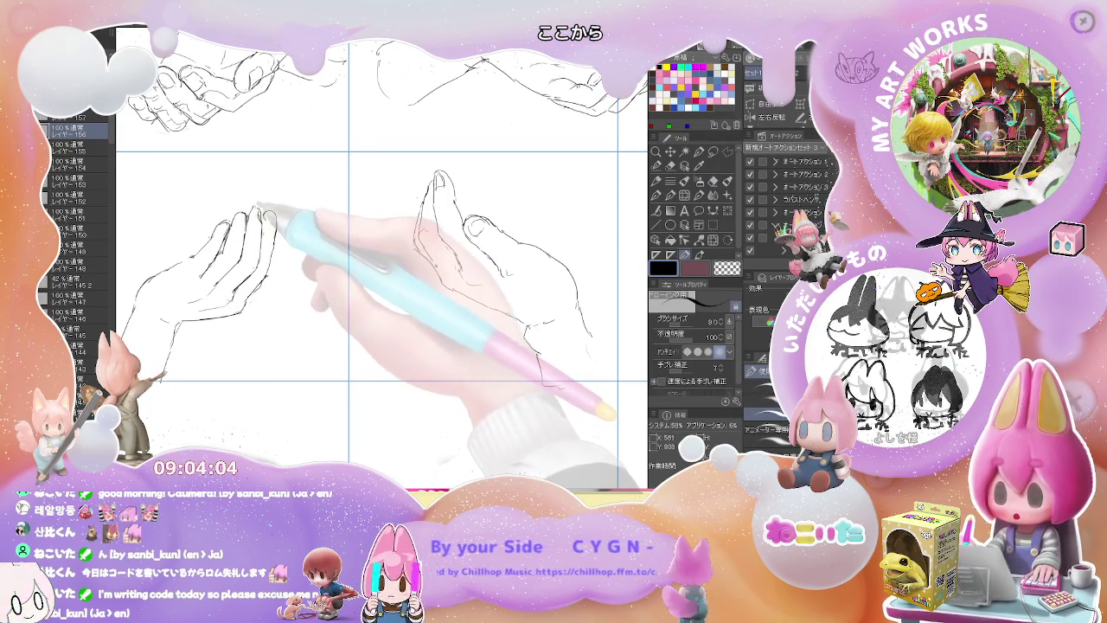
pyautogui.press('e')
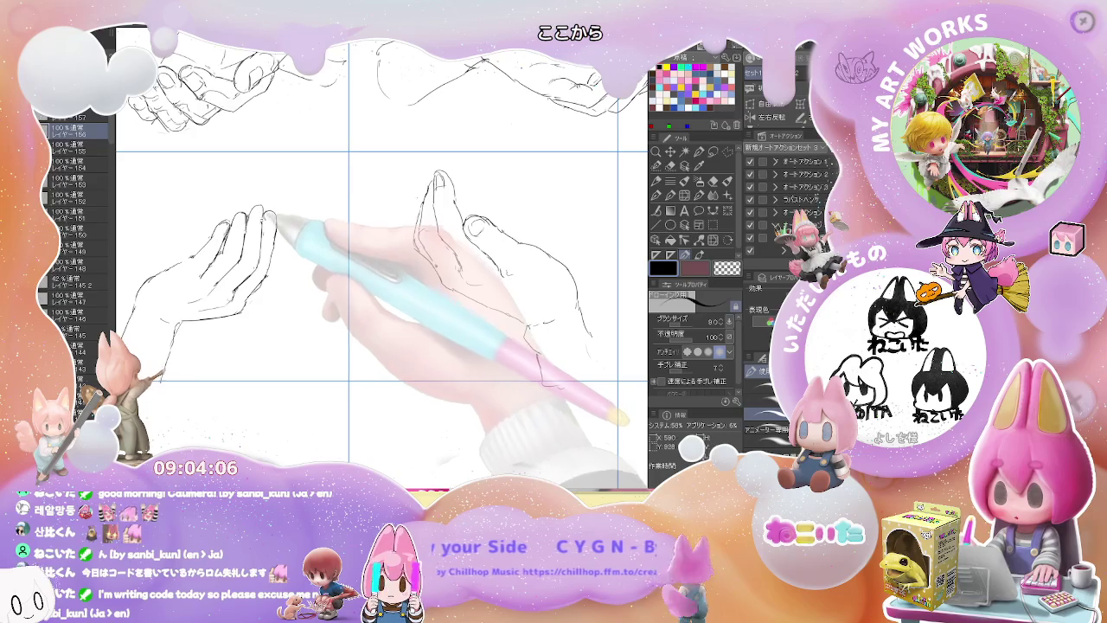
pyautogui.moveTo(270, 214); pyautogui.dragTo(274, 216)
pyautogui.press('p')
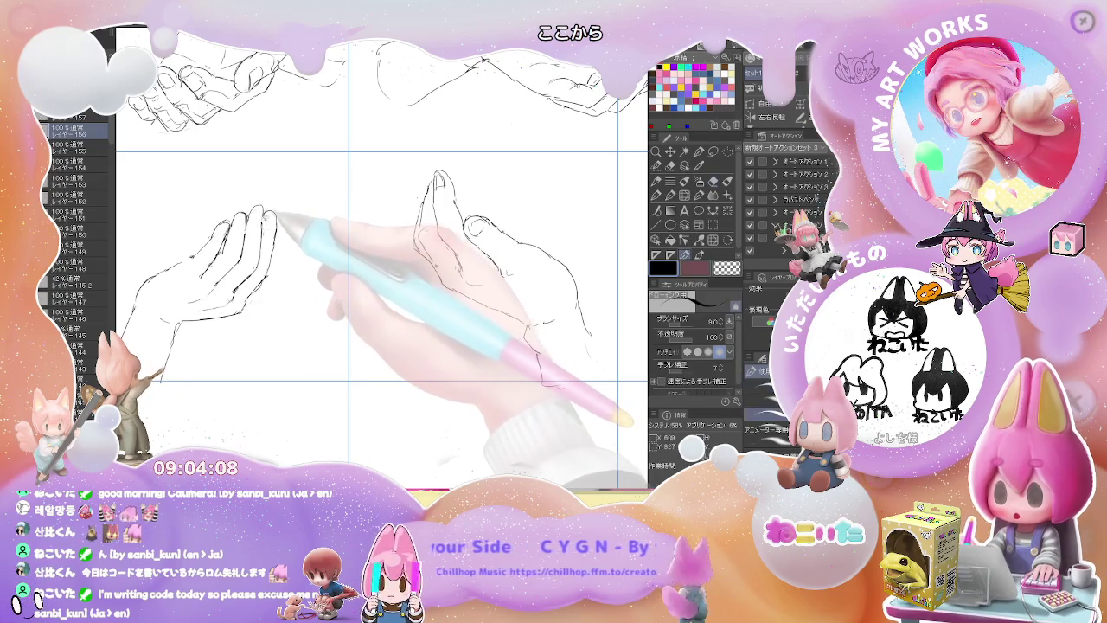
pyautogui.press('e')
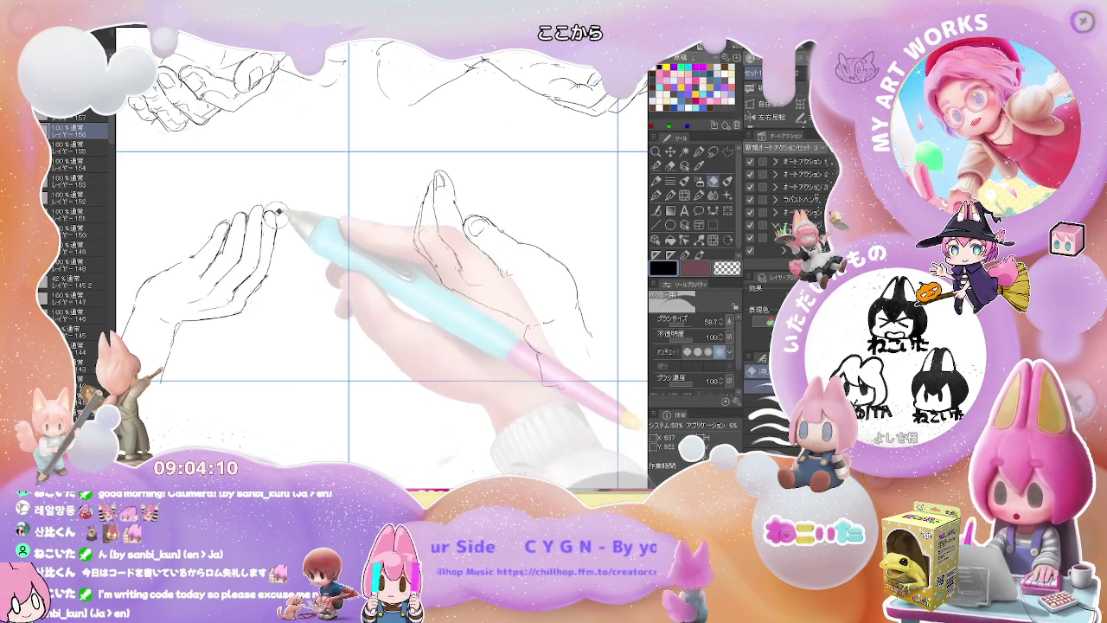
pyautogui.press('p')
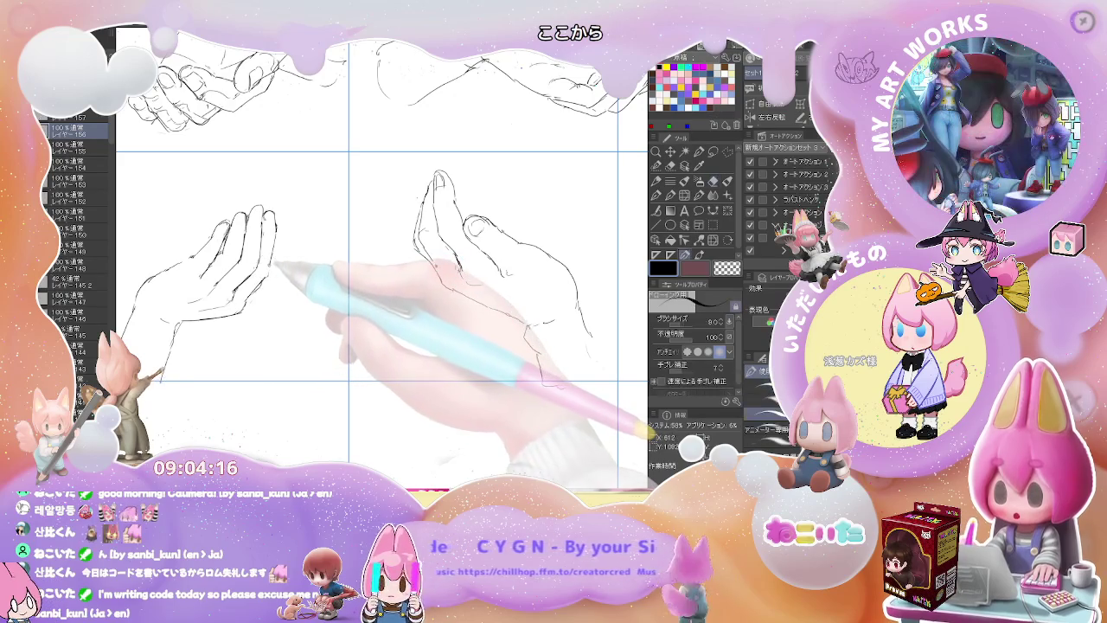
pyautogui.scroll(-5, 437, 349)
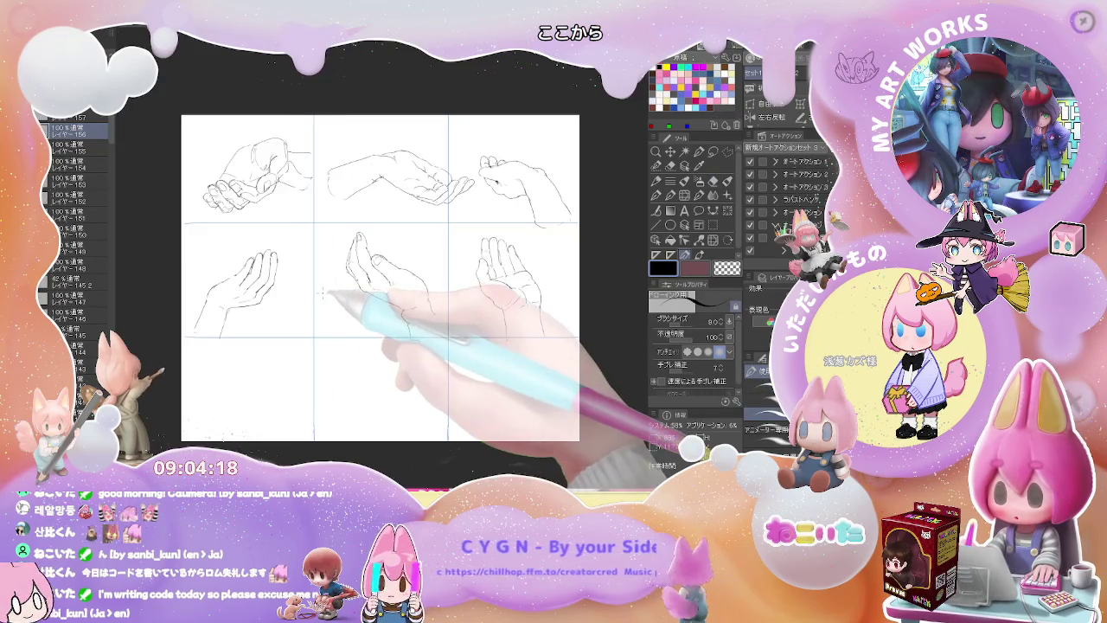
# - Toggle the sketch layers' visibility and draw the cupped hand's first curve and raised fingertips
pyautogui.scroll(2, 436, 350)
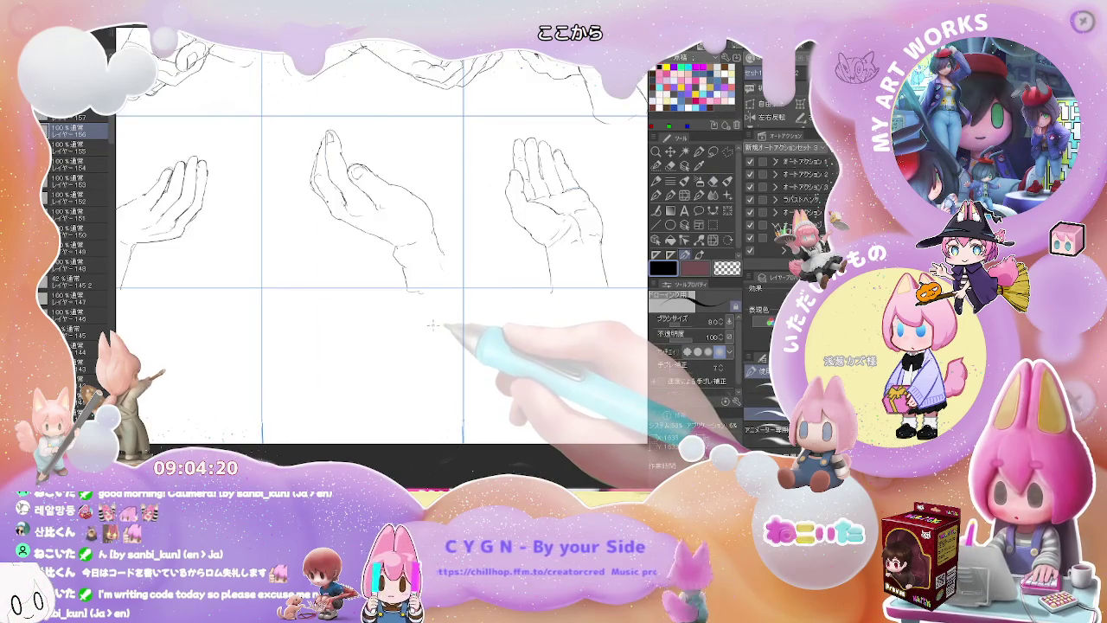
pyautogui.scroll(-2, 432, 325)
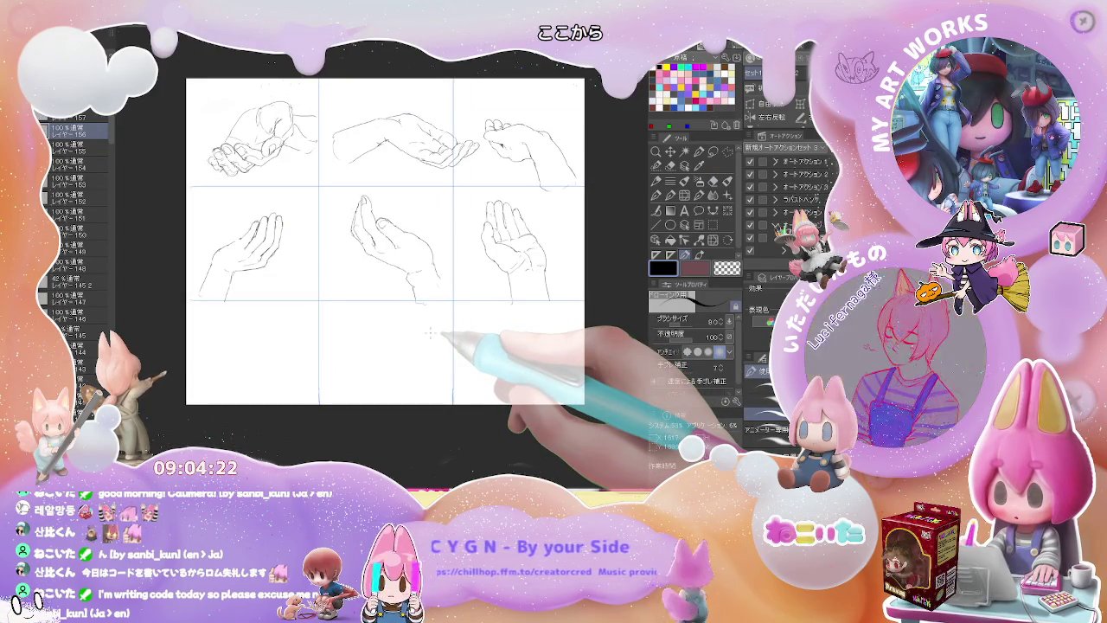
pyautogui.click(45, 131)
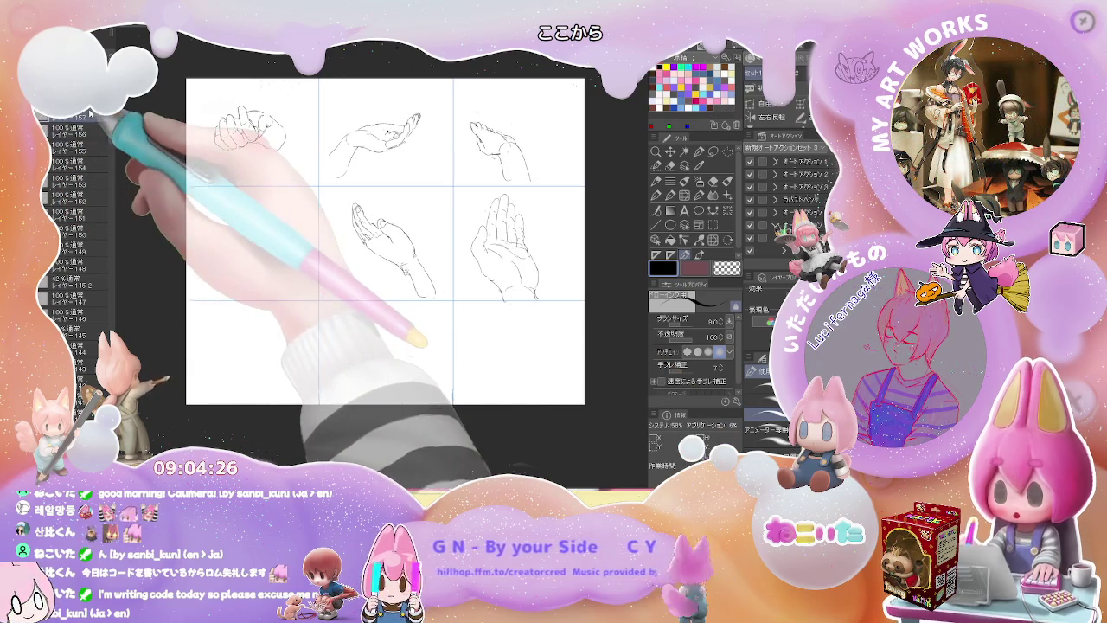
pyautogui.scroll(2, 229, 242)
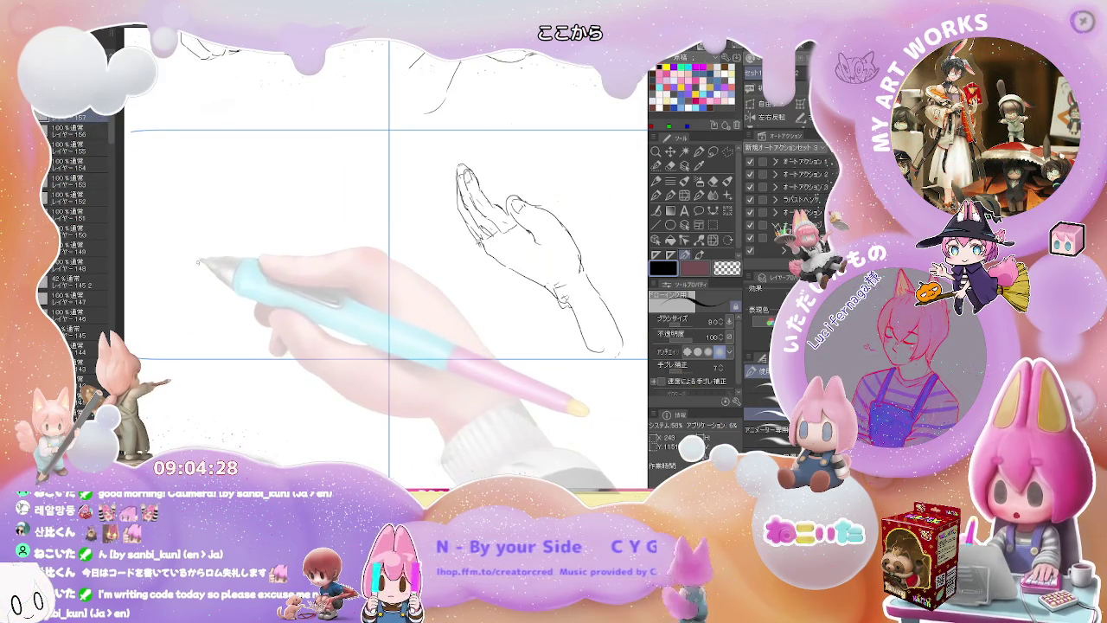
pyautogui.moveTo(200, 241)
pyautogui.mouseDown()
pyautogui.moveTo(224, 234)
pyautogui.moveTo(147, 346)
pyautogui.moveTo(212, 275)
pyautogui.mouseUp()
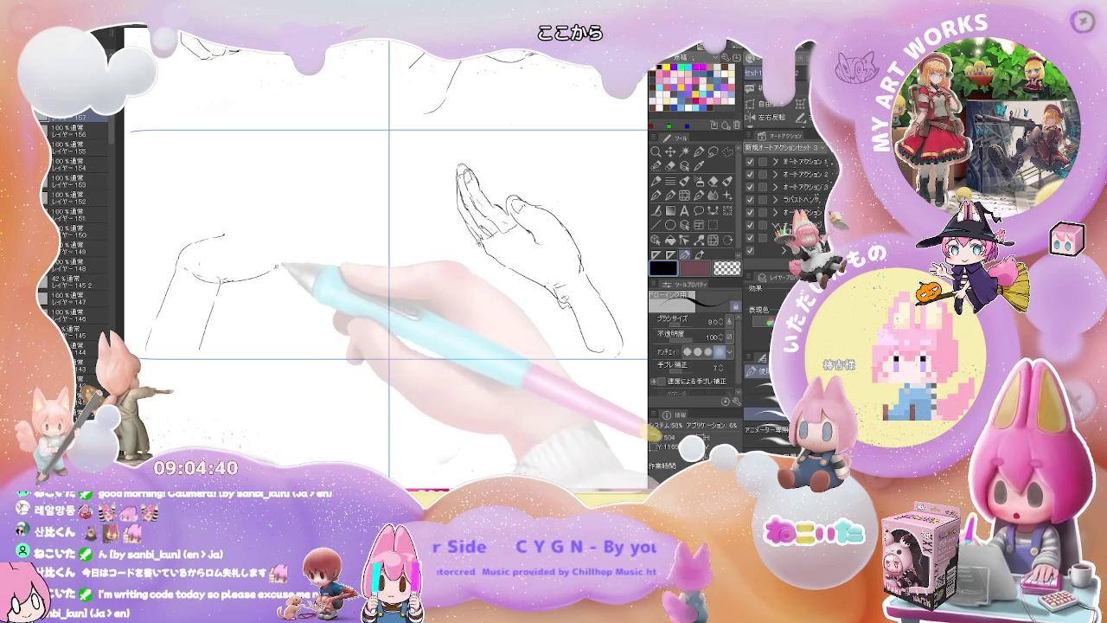
pyautogui.press('e')
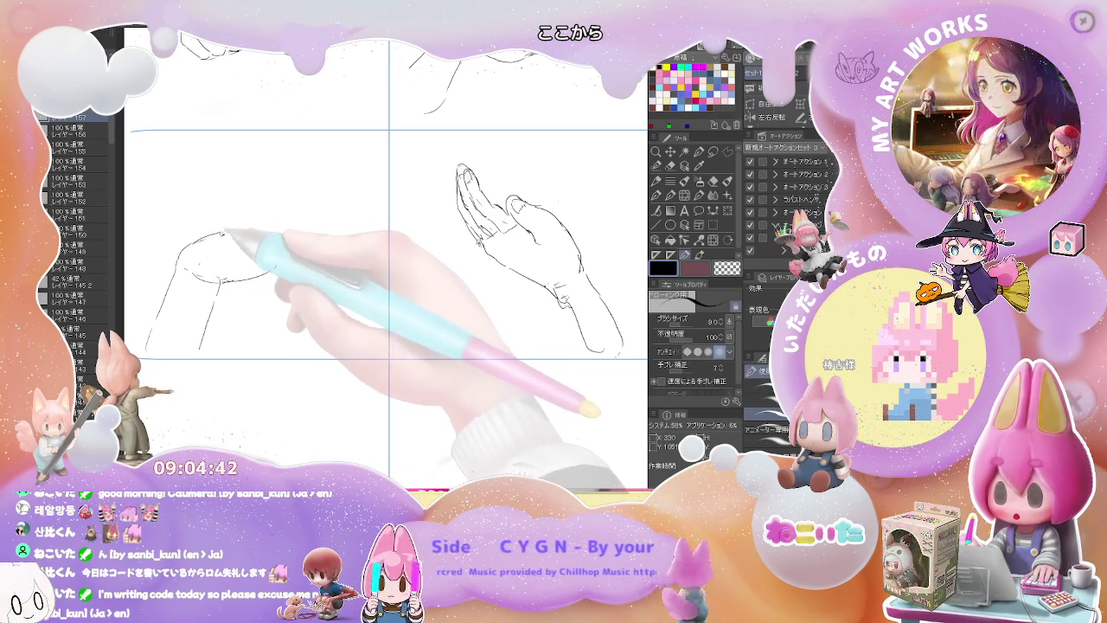
pyautogui.press('p')
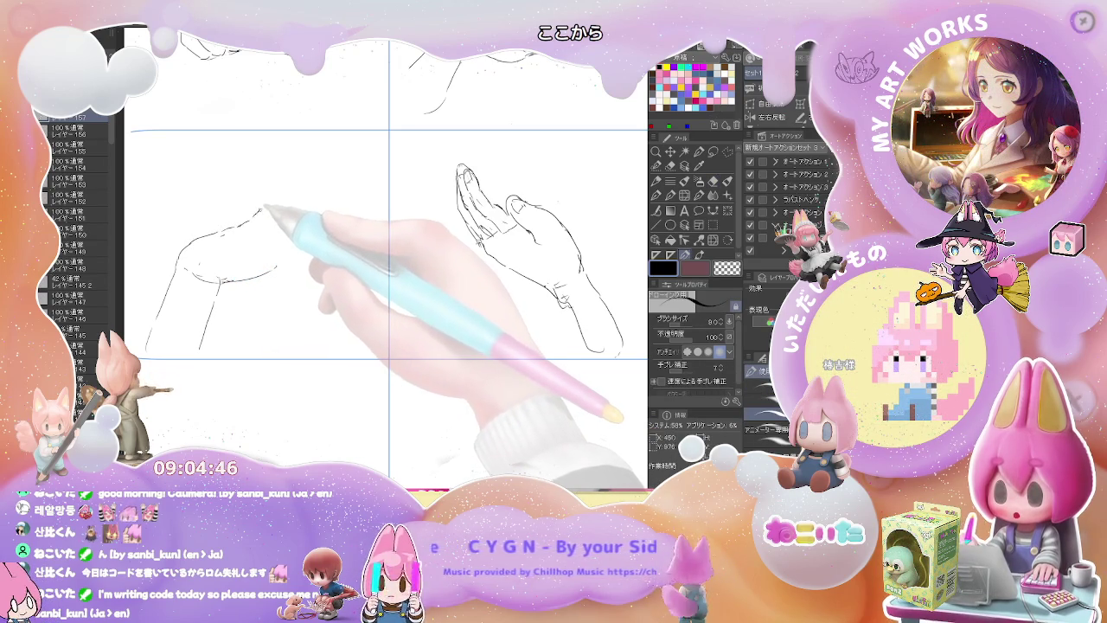
pyautogui.moveTo(261, 214); pyautogui.dragTo(282, 213)
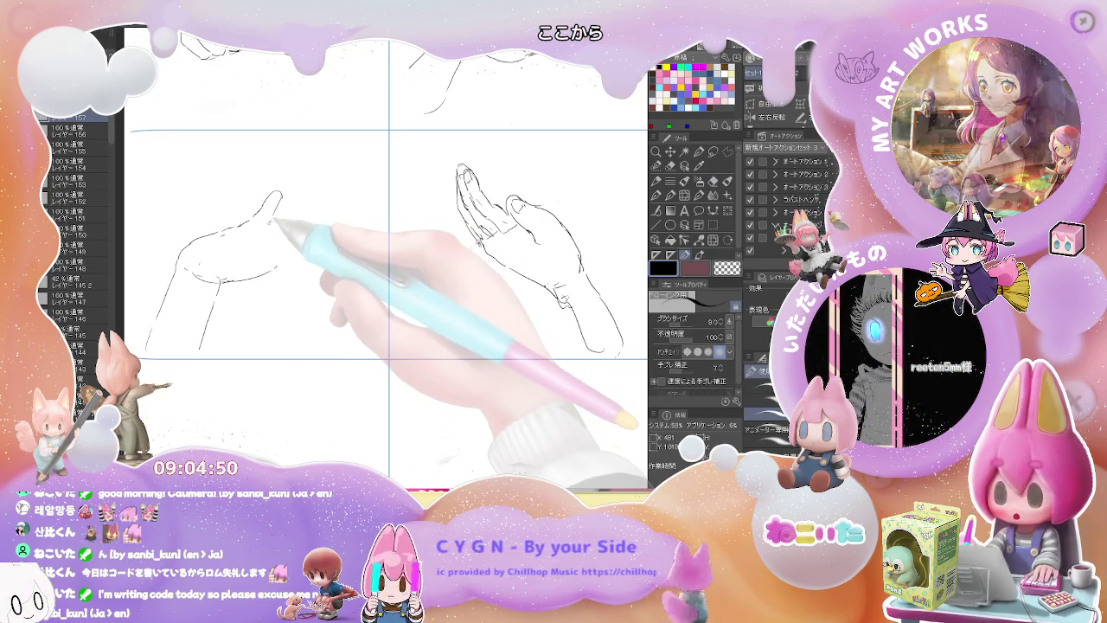
pyautogui.moveTo(248, 217); pyautogui.dragTo(275, 199)
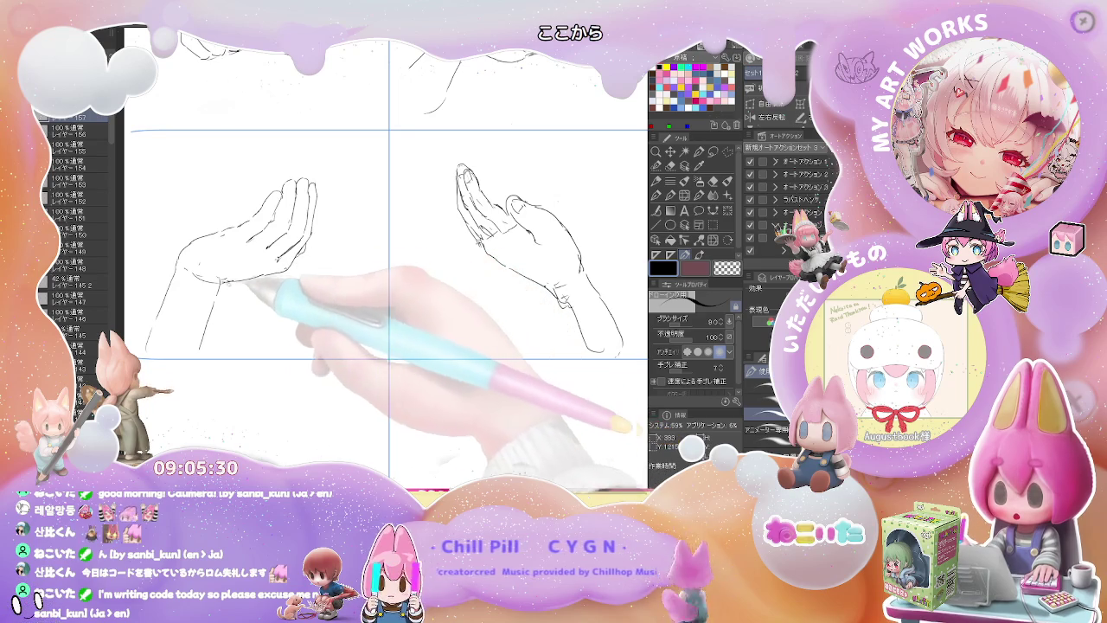
# - Enlarge the eraser and clear the old middle-left hand sketch
pyautogui.press('e')
pyautogui.scroll(-2, 324, 264)
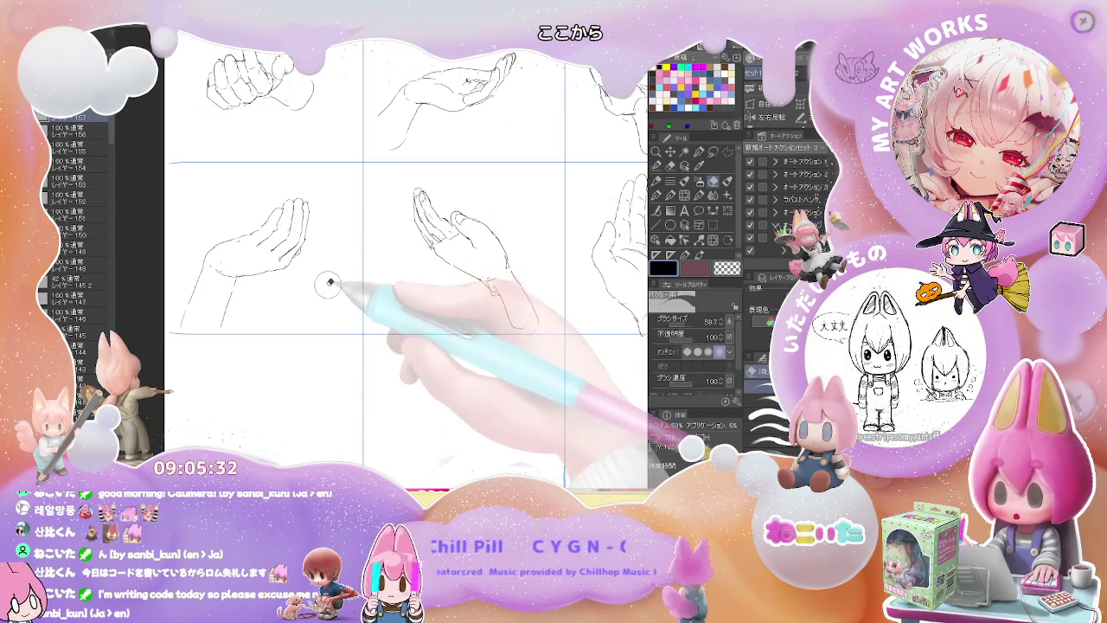
pyautogui.moveTo(243, 316)
pyautogui.mouseDown()
pyautogui.moveTo(278, 283)
pyautogui.moveTo(308, 211)
pyautogui.moveTo(226, 252)
pyautogui.mouseUp()
pyautogui.scroll(1, 260, 259)
# - Redraw the wrist, palm curve and a raised finger, undoing an overshooting stroke
pyautogui.press('p')
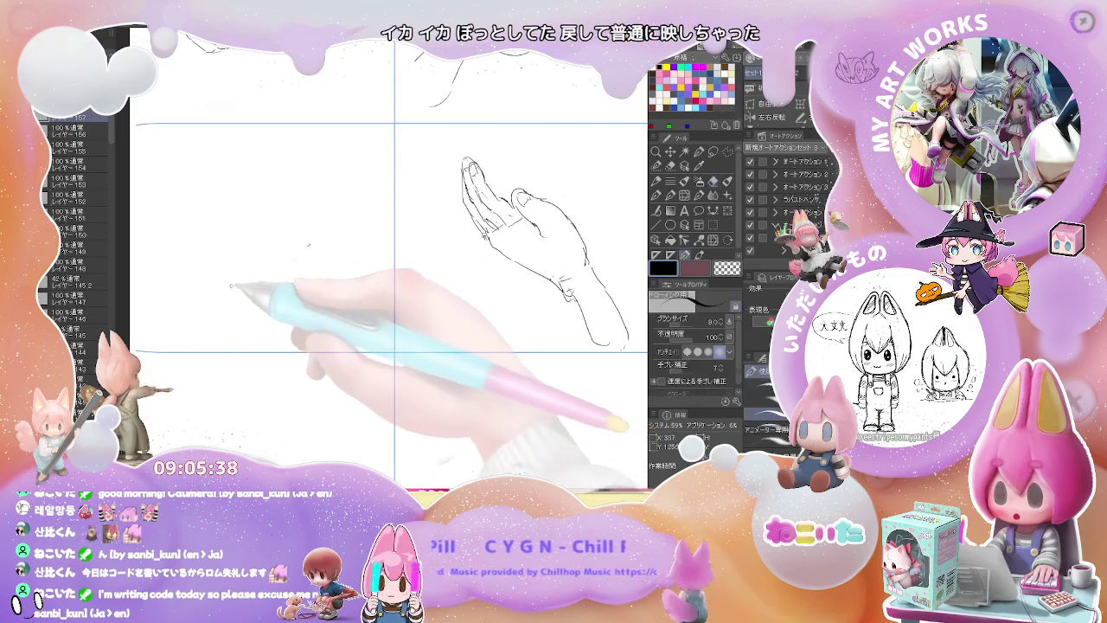
pyautogui.moveTo(159, 311)
pyautogui.mouseDown()
pyautogui.moveTo(183, 256)
pyautogui.moveTo(212, 242)
pyautogui.mouseUp()
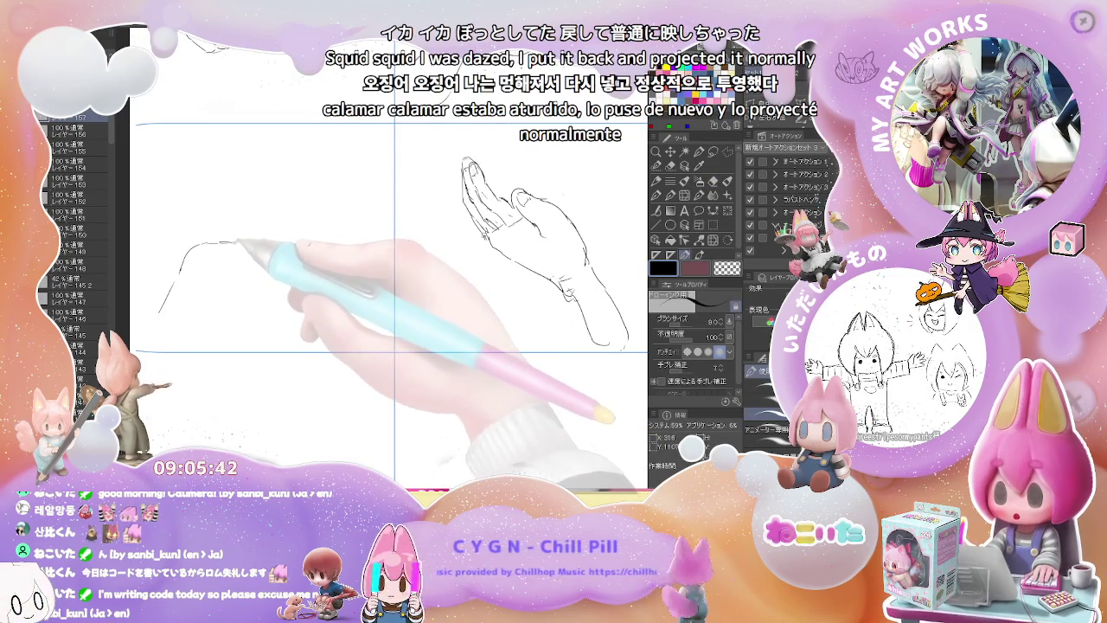
pyautogui.moveTo(190, 248)
pyautogui.mouseDown()
pyautogui.moveTo(263, 226)
pyautogui.moveTo(281, 194)
pyautogui.mouseUp()
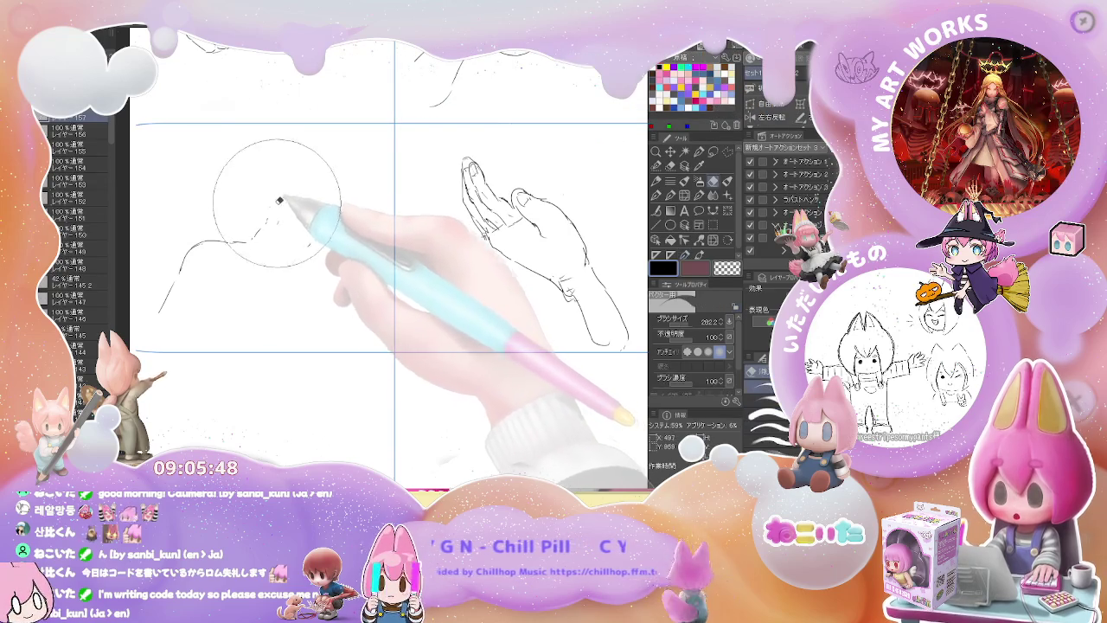
pyautogui.hotkey('ctrl', 'z')
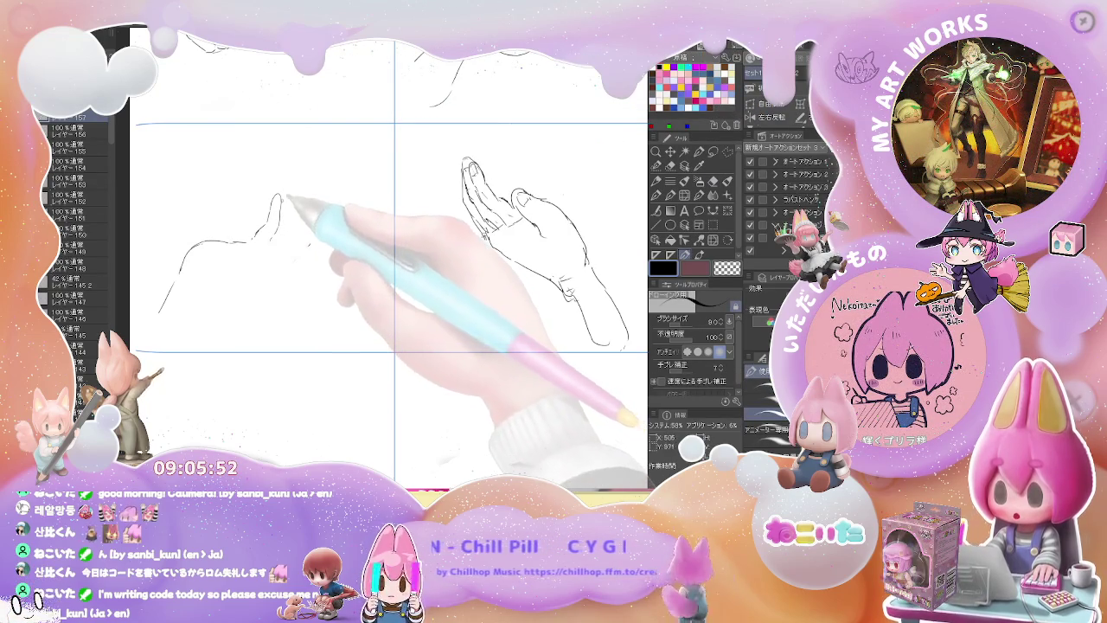
pyautogui.moveTo(284, 216); pyautogui.dragTo(285, 189)
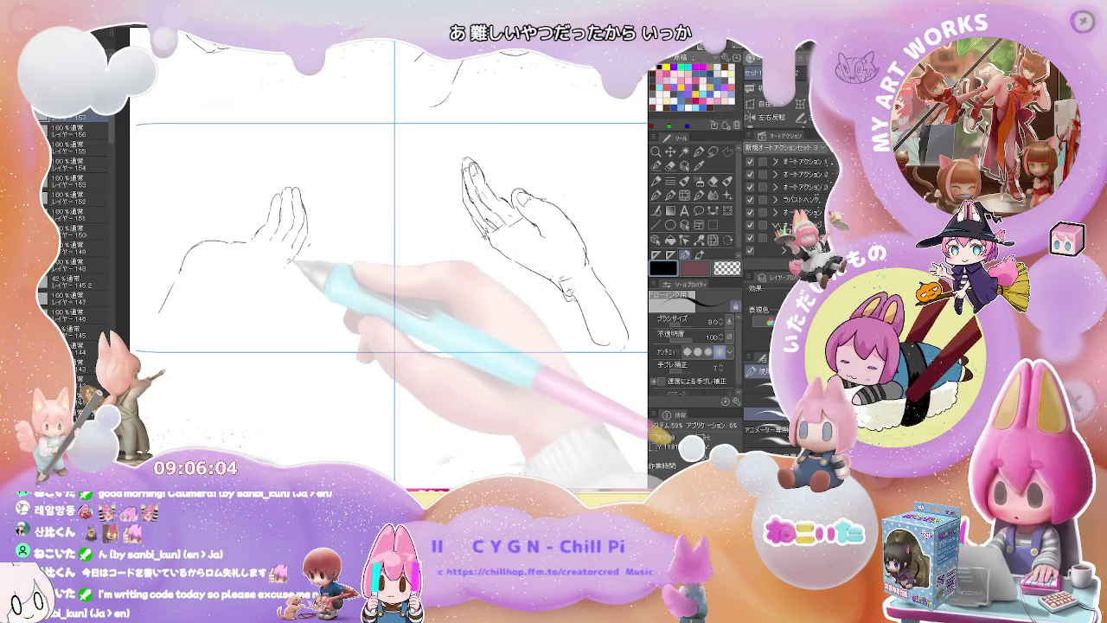
# - Add the palm line below the fingers, clean up stray marks, and zoom out
pyautogui.press('e')
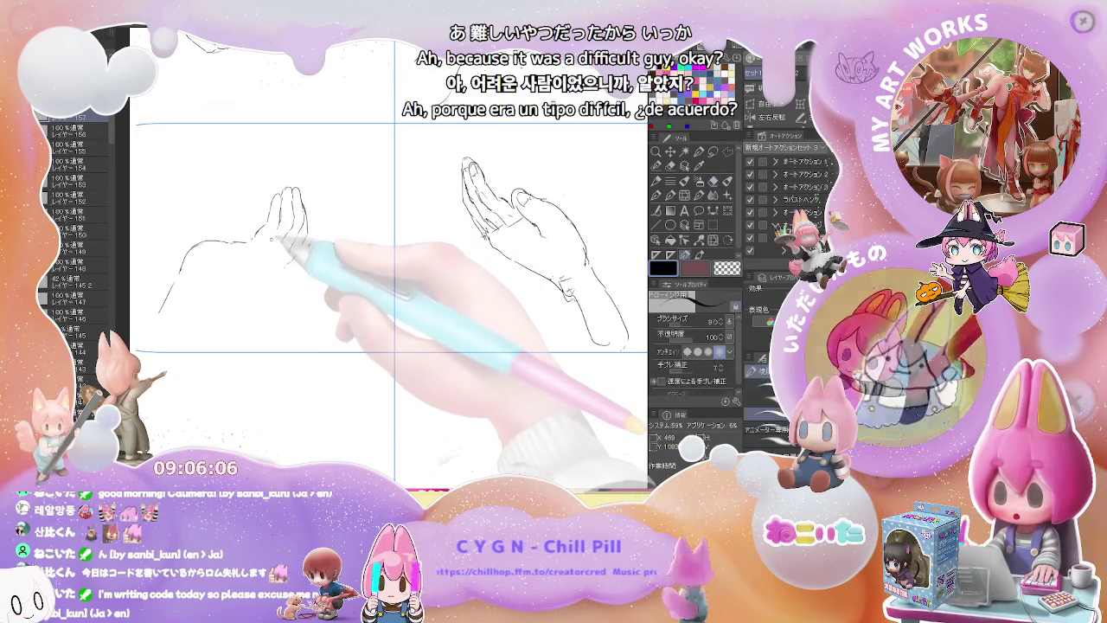
pyautogui.press('p')
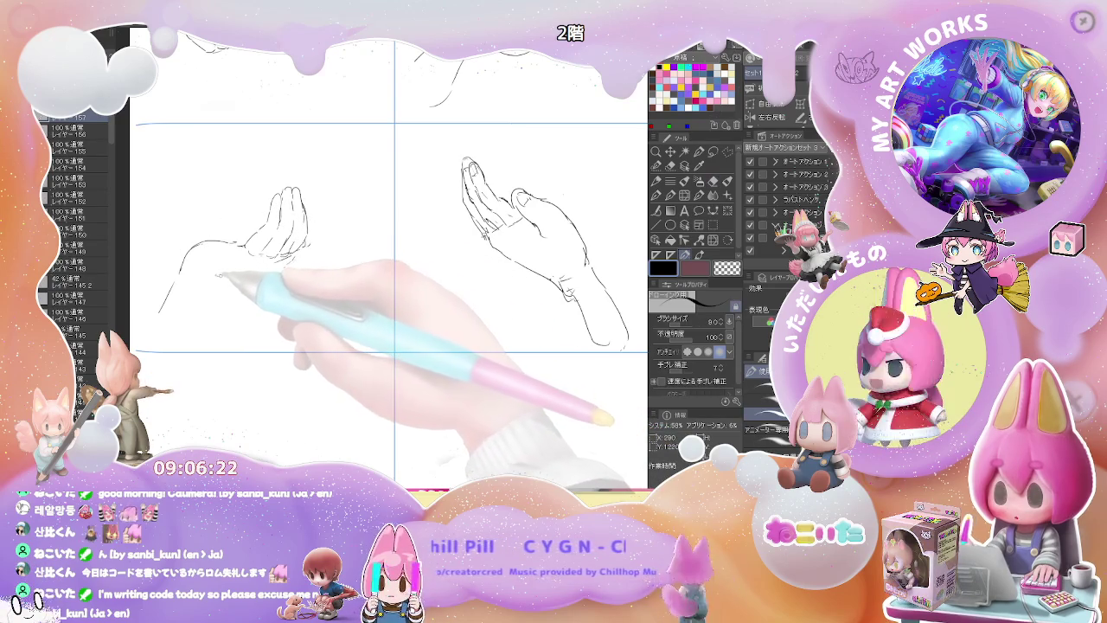
pyautogui.moveTo(207, 278); pyautogui.dragTo(275, 269)
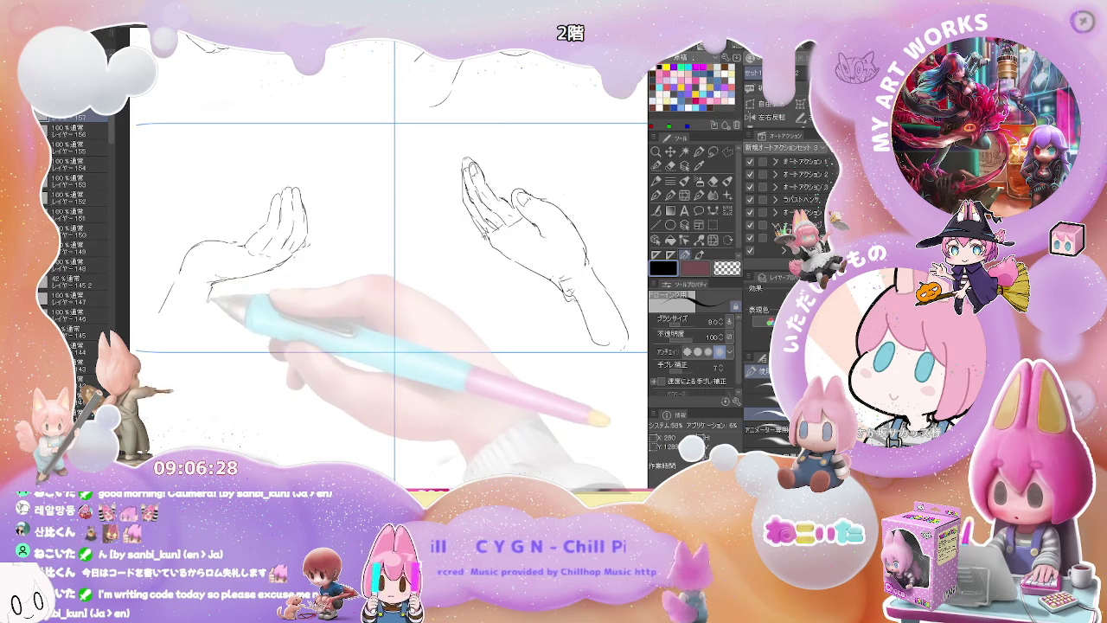
pyautogui.press('e')
pyautogui.press('p')
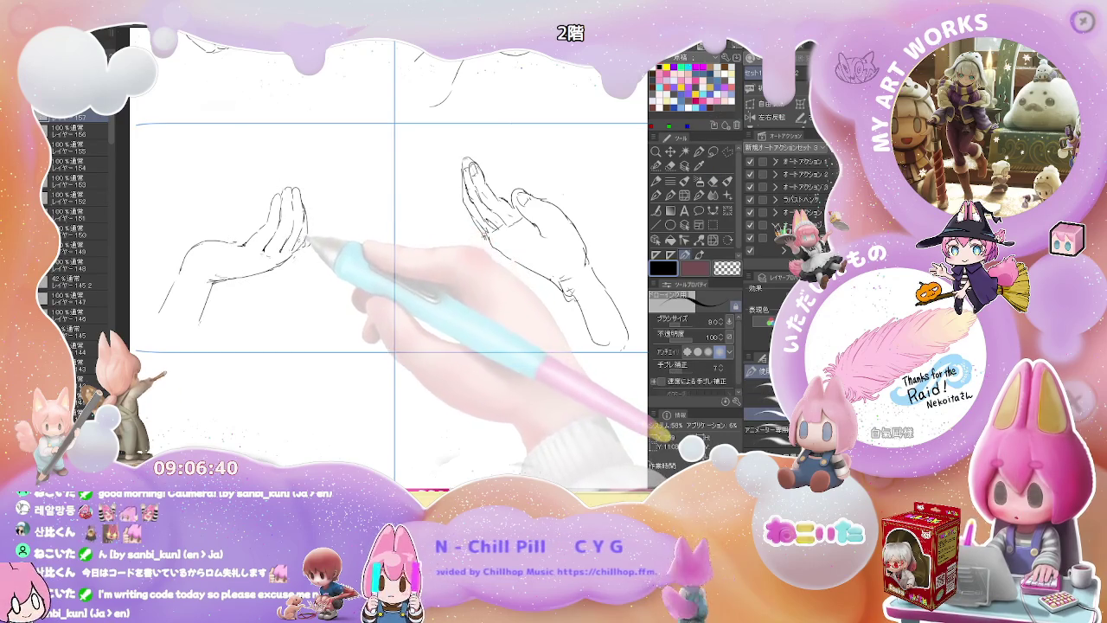
pyautogui.press('e')
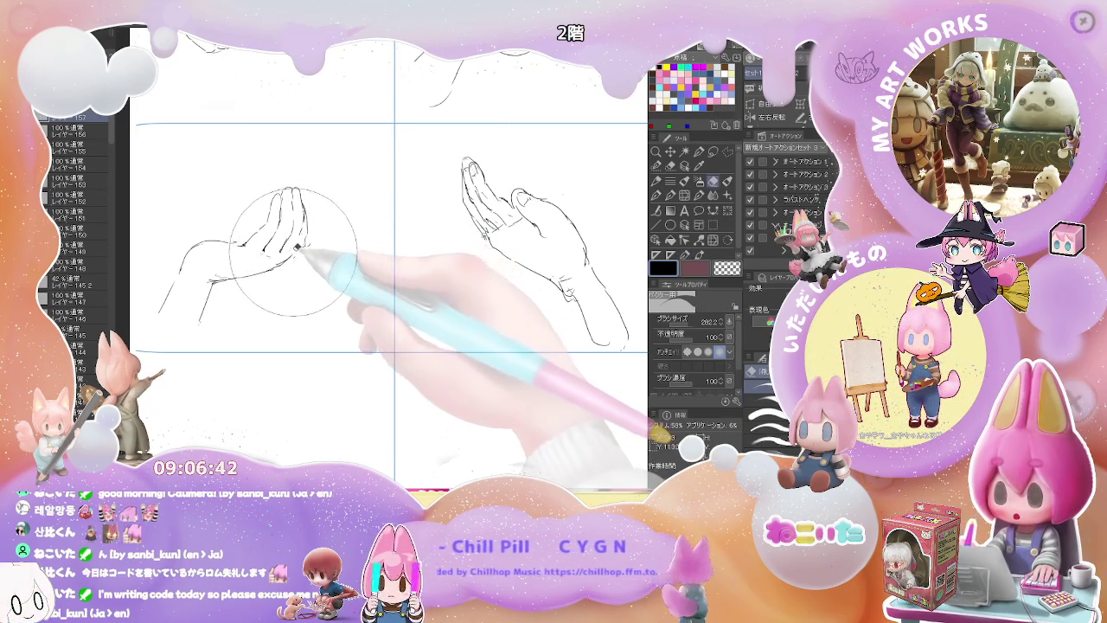
pyautogui.press('p')
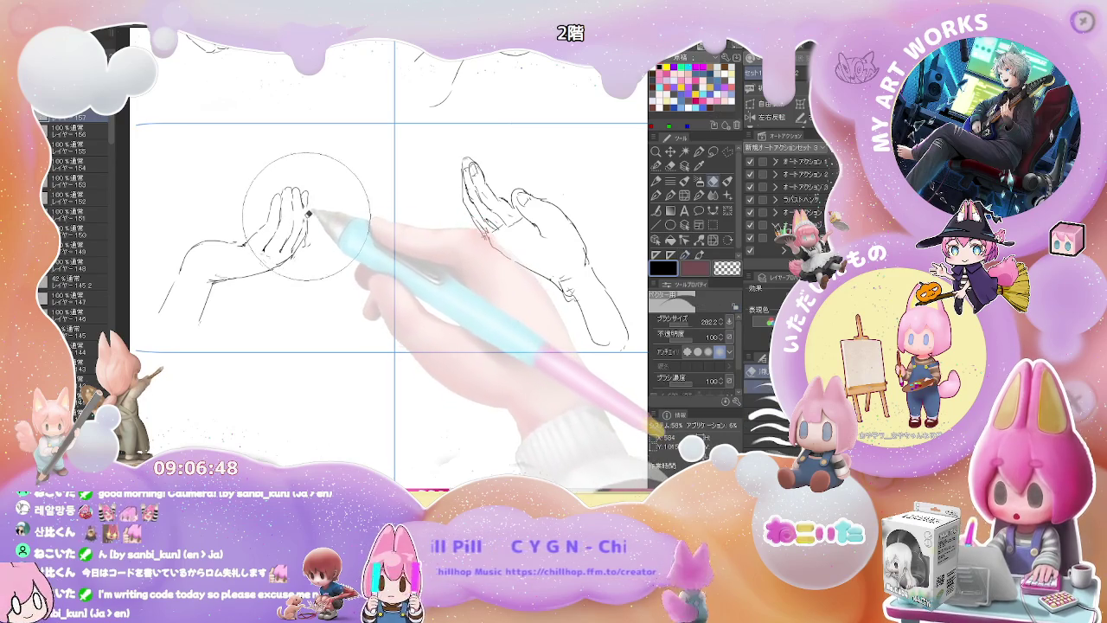
pyautogui.hotkey('ctrl', '-')
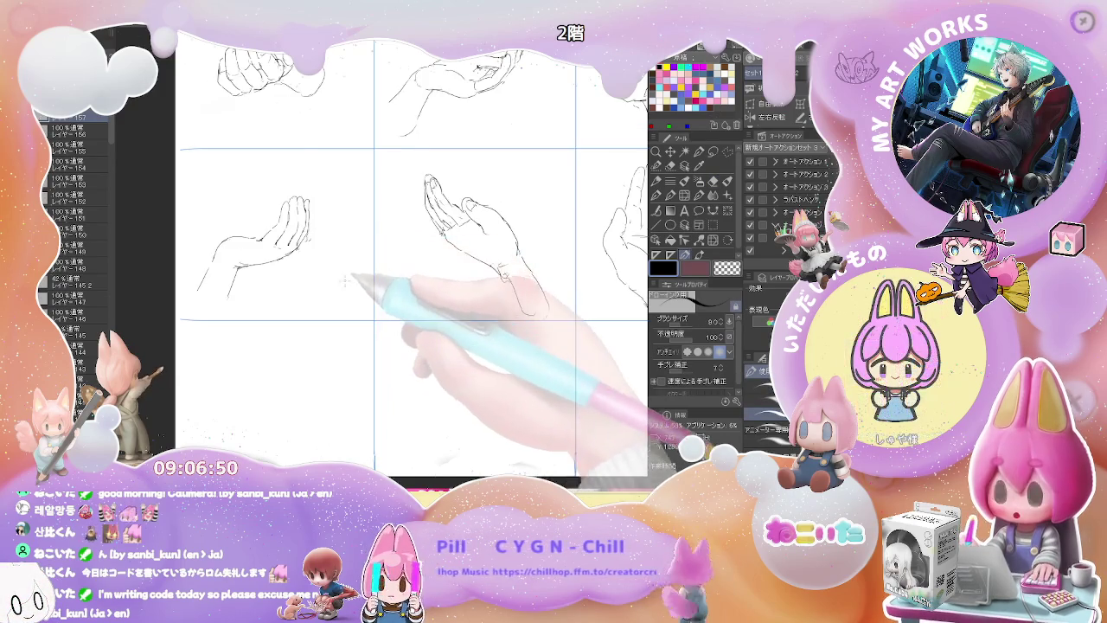
pyautogui.hotkey('ctrl', '-')
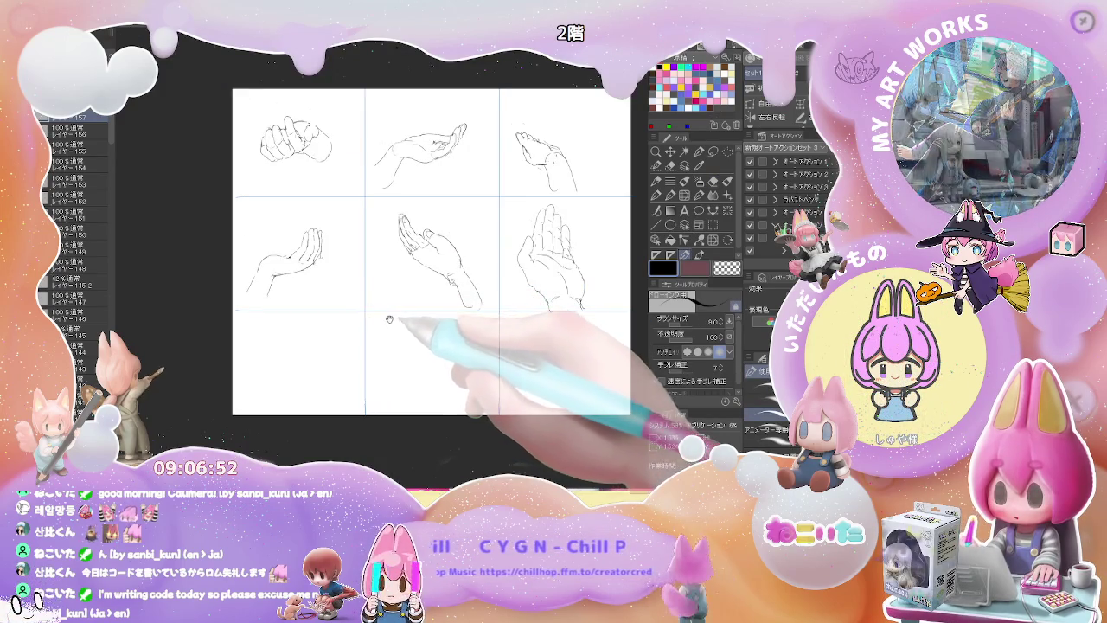
# - Move to the bottom-left cell and draw the first finger outlines and back-of-hand stroke
pyautogui.hscroll(3, 346, 320)
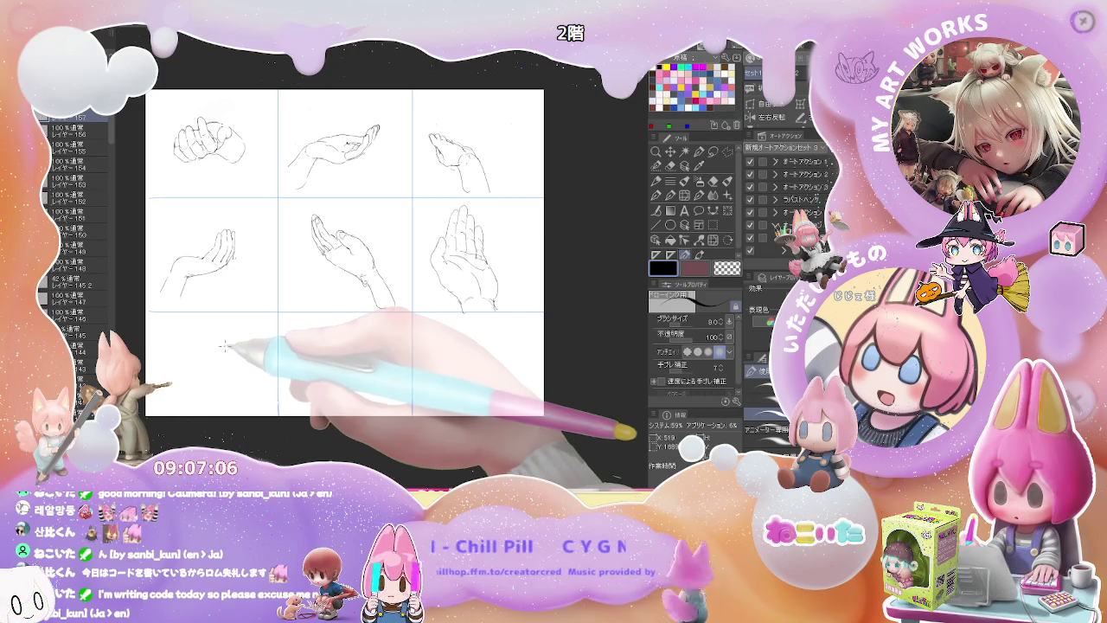
pyautogui.scroll(3, 224, 346)
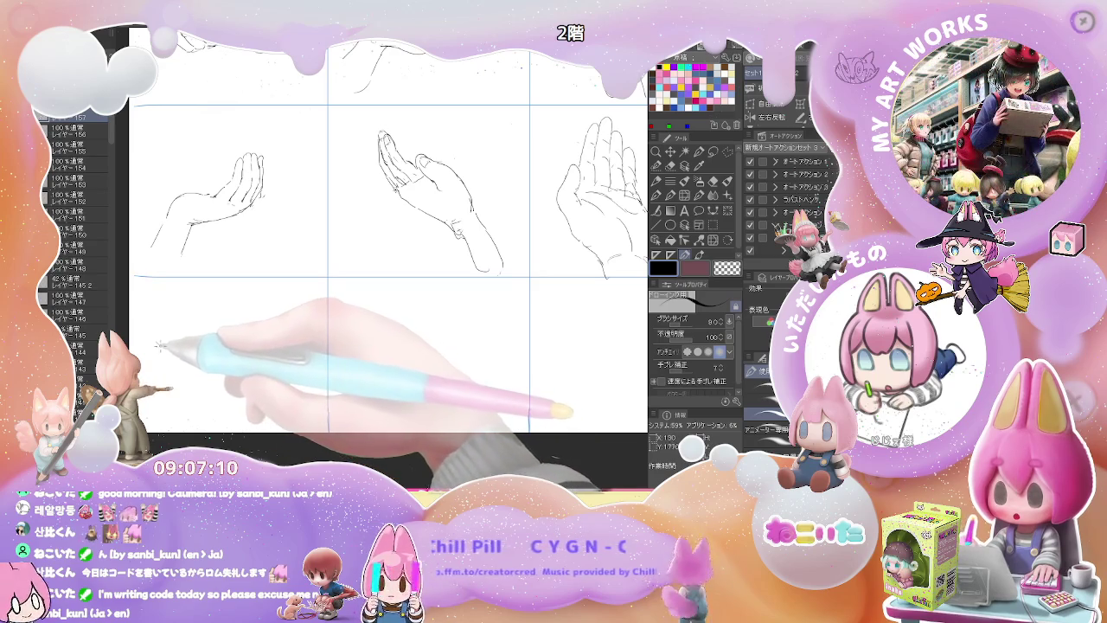
pyautogui.moveTo(161, 328); pyautogui.dragTo(197, 381)
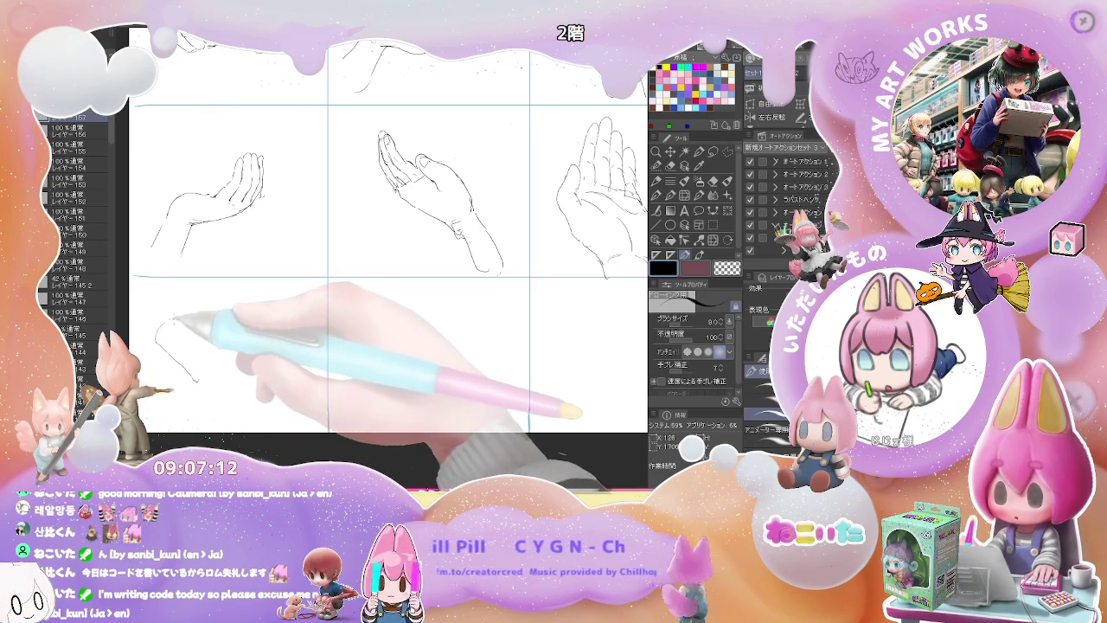
pyautogui.moveTo(184, 324)
pyautogui.mouseDown()
pyautogui.moveTo(210, 356)
pyautogui.moveTo(200, 368)
pyautogui.mouseUp()
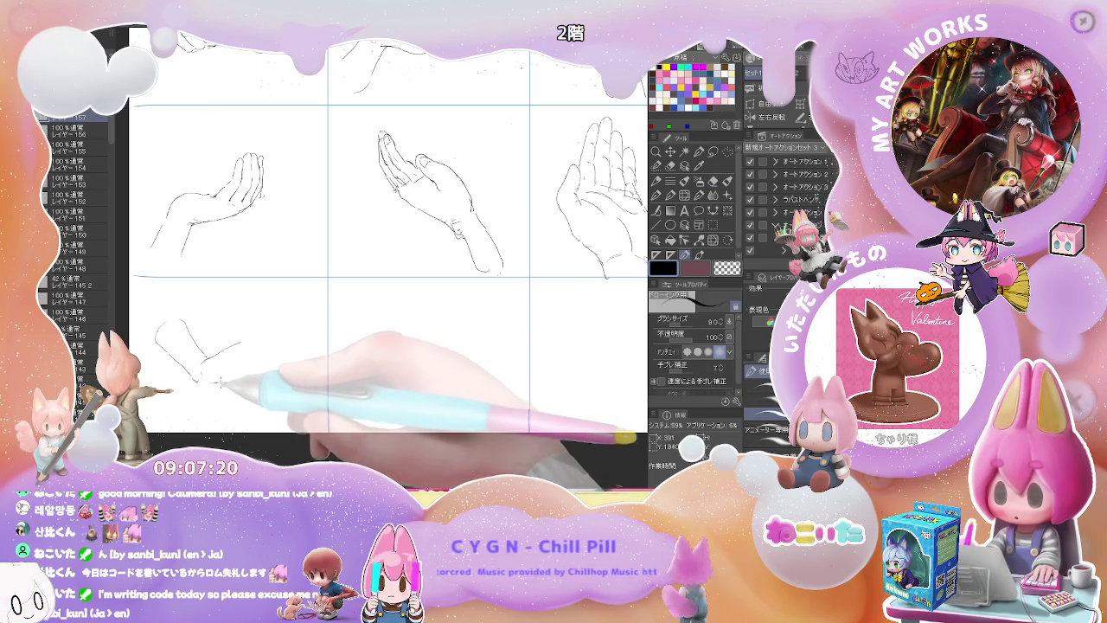
pyautogui.moveTo(220, 381); pyautogui.dragTo(248, 357)
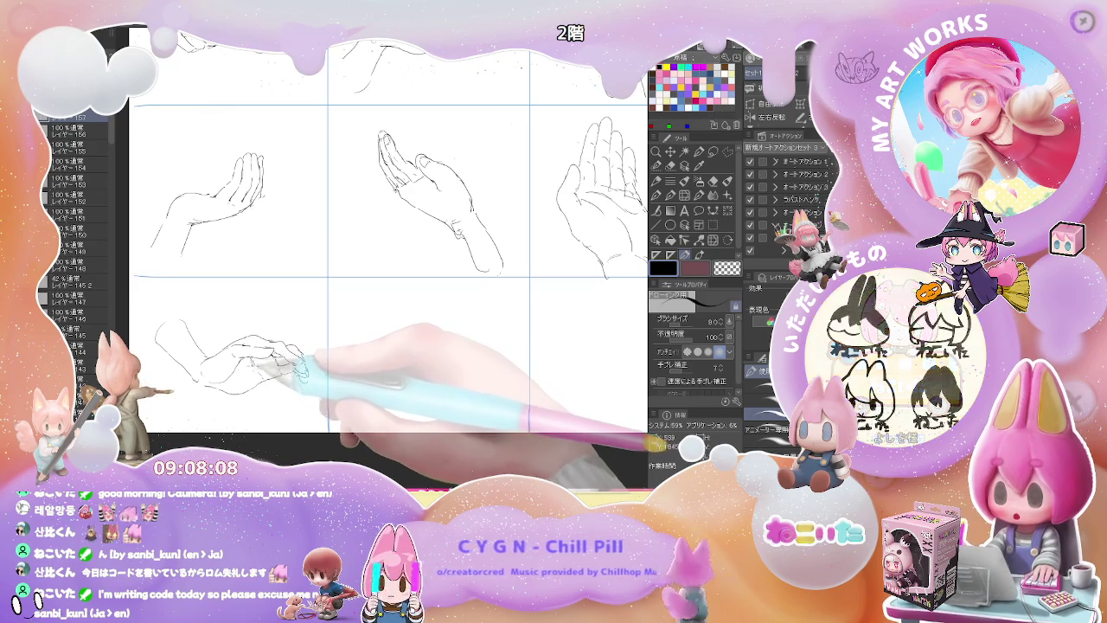
# - Make Layer 156 active and draw the lower-left hand's main outline strokes
pyautogui.moveTo(357, 367); pyautogui.dragTo(371, 327)
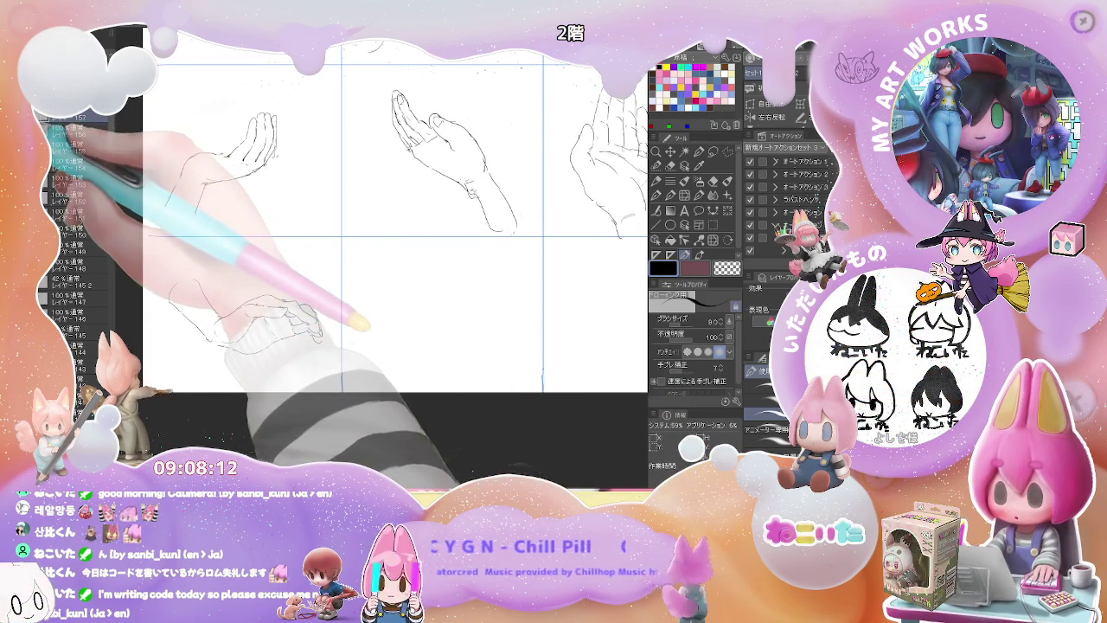
pyautogui.moveTo(381, 320); pyautogui.dragTo(391, 307)
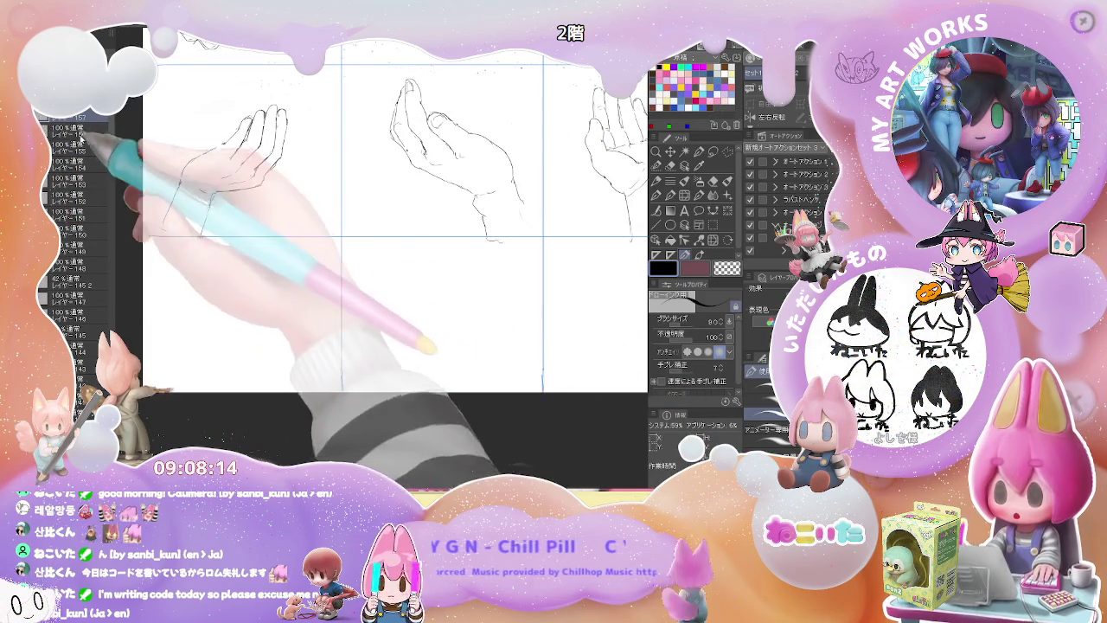
pyautogui.click(85, 132)
pyautogui.moveTo(176, 301)
pyautogui.mouseDown()
pyautogui.moveTo(192, 330)
pyautogui.moveTo(241, 351)
pyautogui.mouseUp()
pyautogui.moveTo(199, 275); pyautogui.dragTo(223, 318)
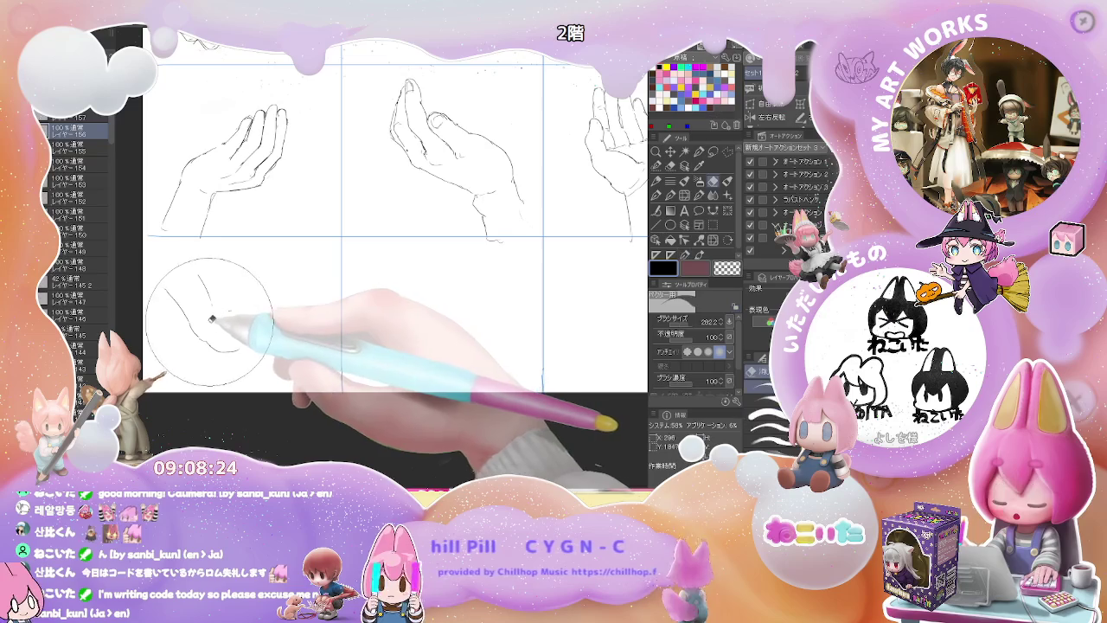
pyautogui.moveTo(224, 313)
pyautogui.mouseDown()
pyautogui.moveTo(274, 308)
pyautogui.moveTo(227, 337)
pyautogui.mouseUp()
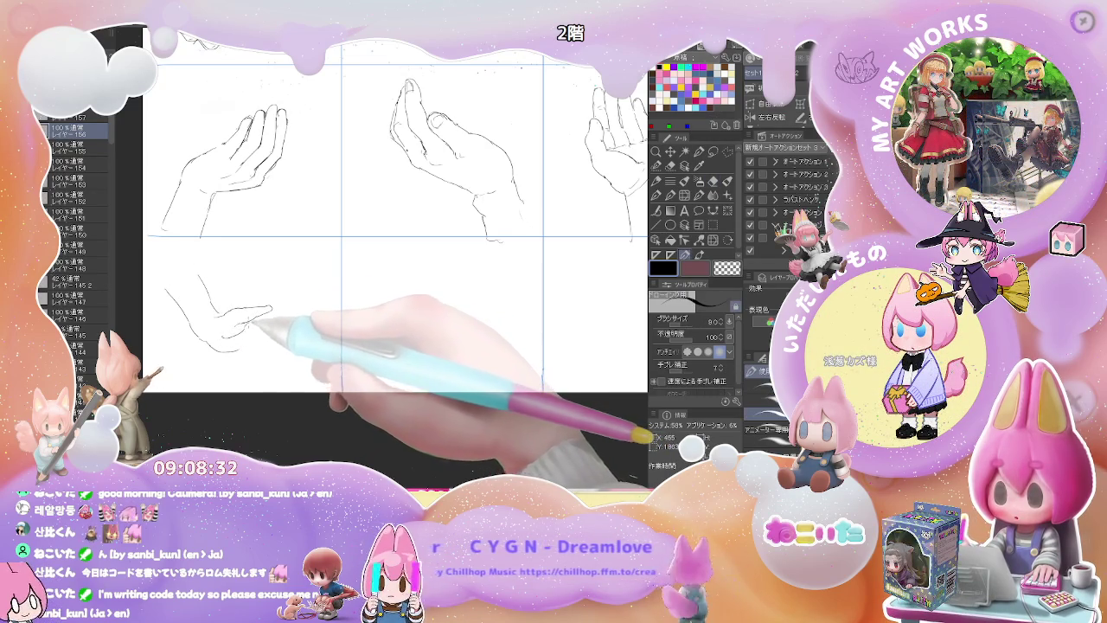
# - Redraw the finger contour and extend the bottom-left hand's fingertips, then zoom out
pyautogui.moveTo(232, 339); pyautogui.dragTo(252, 327)
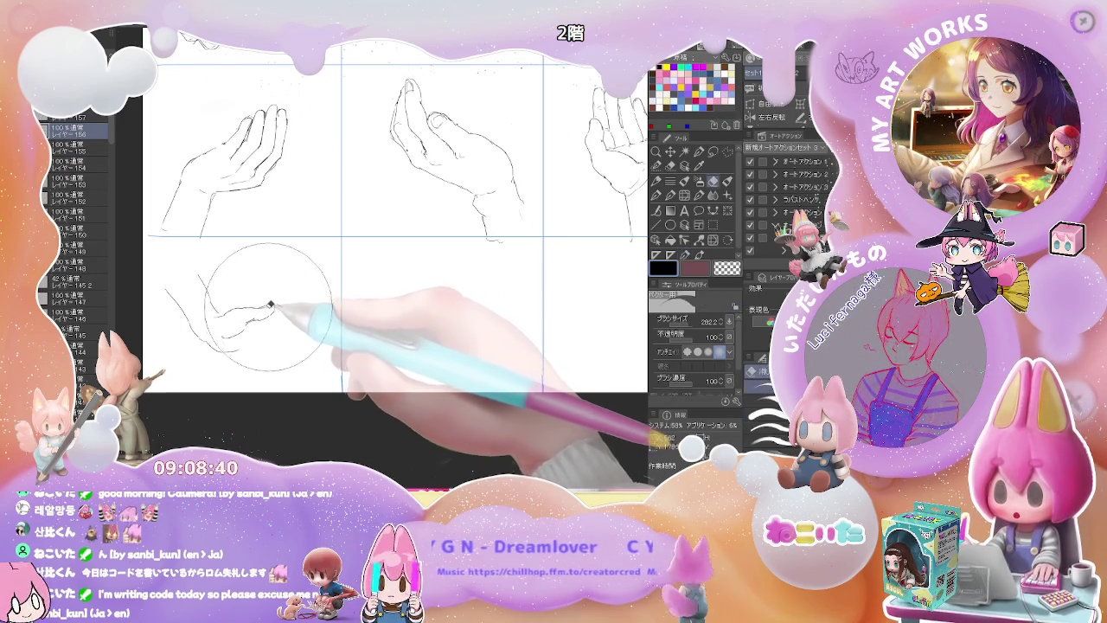
pyautogui.moveTo(252, 308)
pyautogui.mouseDown()
pyautogui.moveTo(277, 305)
pyautogui.moveTo(294, 329)
pyautogui.mouseUp()
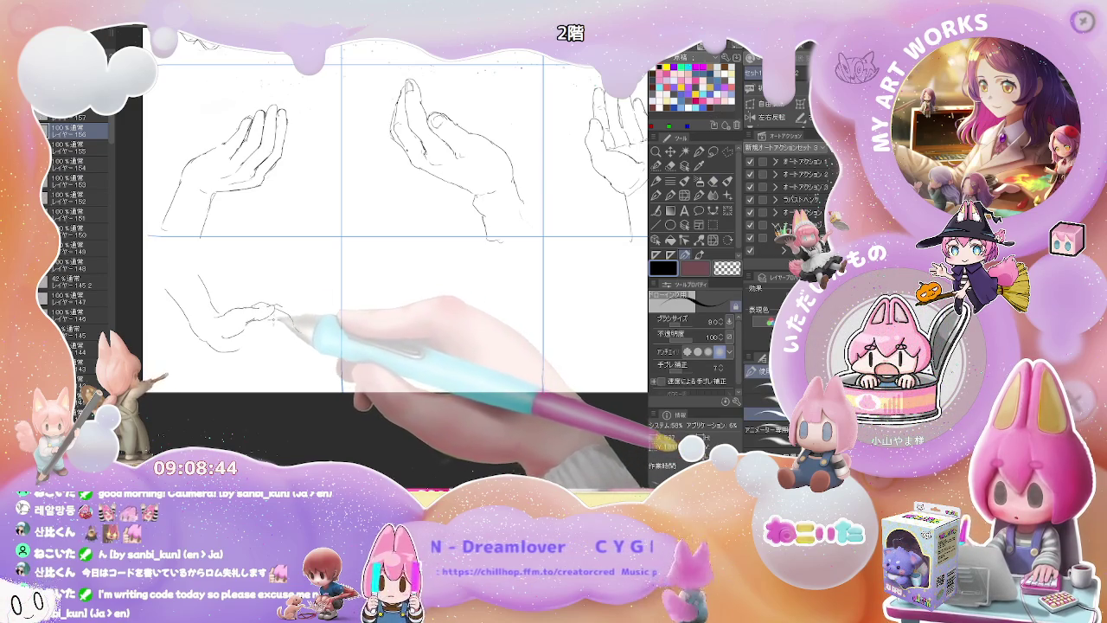
pyautogui.moveTo(281, 319); pyautogui.dragTo(298, 331)
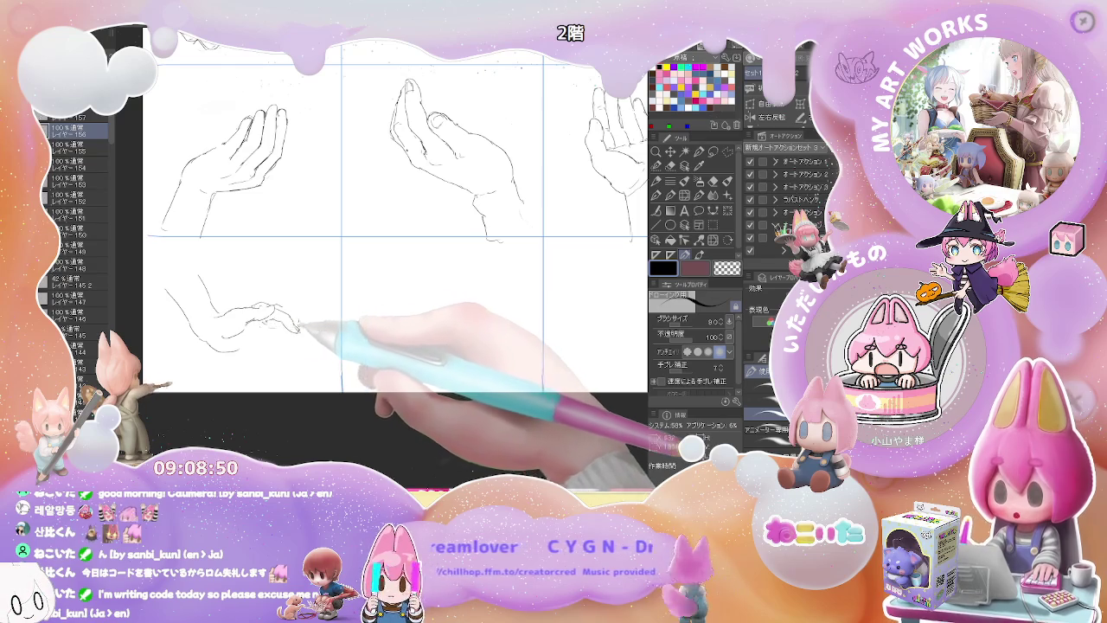
pyautogui.press('e')
pyautogui.press('p')
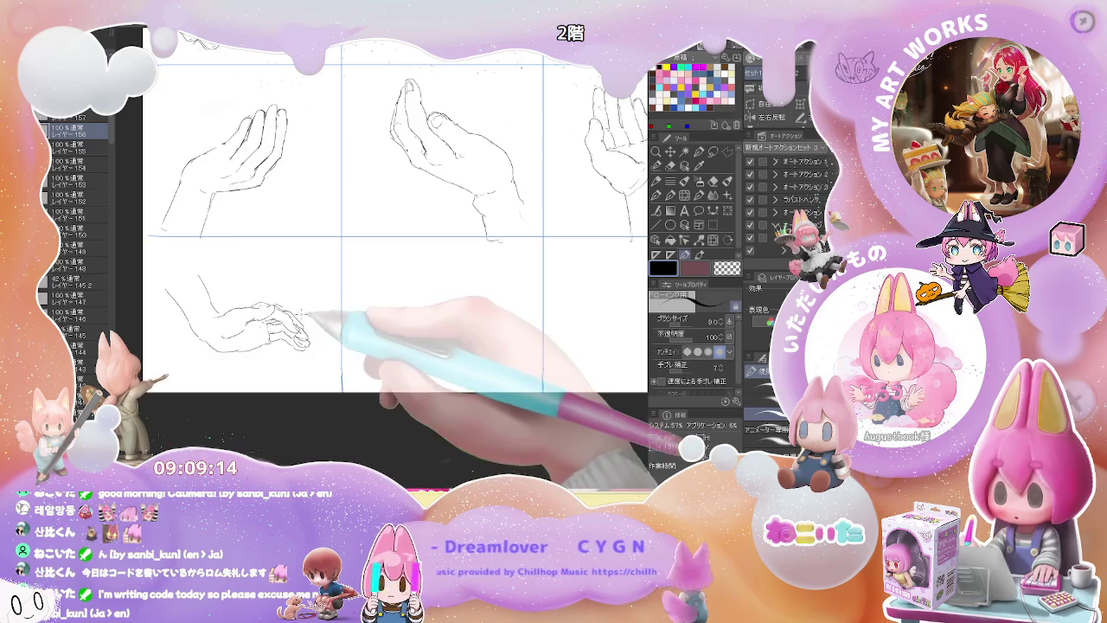
pyautogui.hotkey('ctrl', '-')
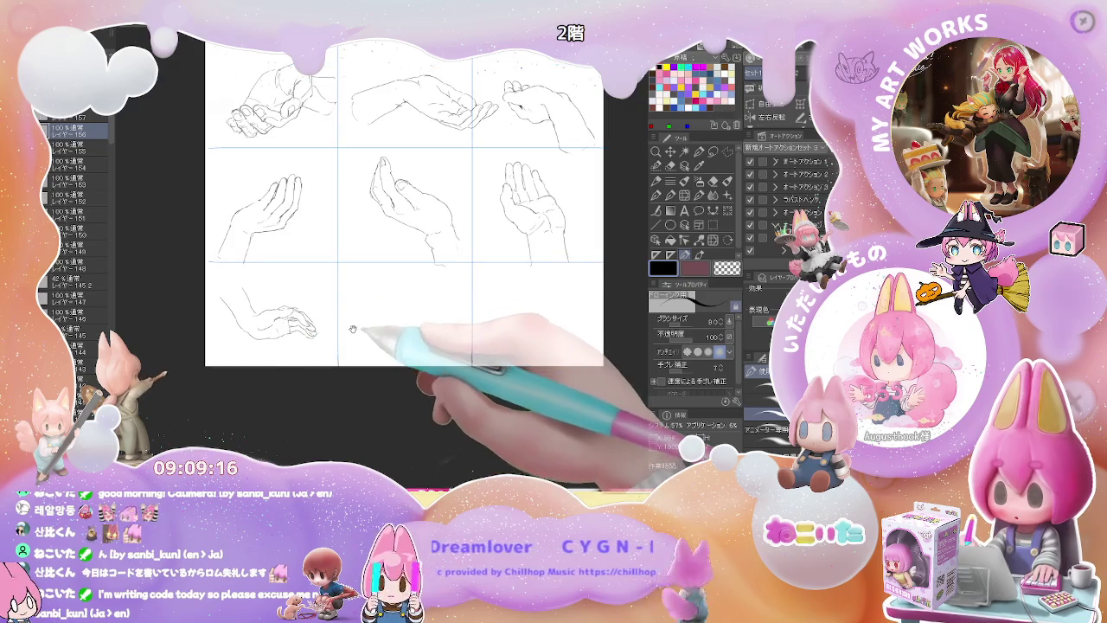
# - Bring the bottom-middle cell into view and rough out a hand with wrist and forearm lines
pyautogui.moveTo(403, 325); pyautogui.dragTo(331, 335)
pyautogui.scroll(1, 355, 330)
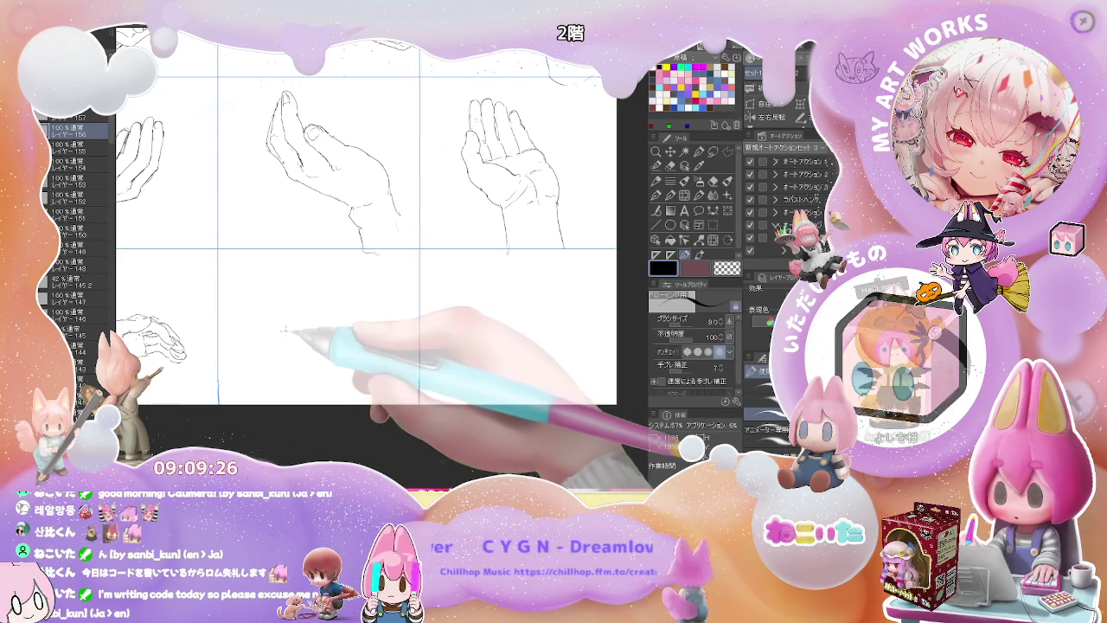
pyautogui.moveTo(282, 328); pyautogui.dragTo(278, 339)
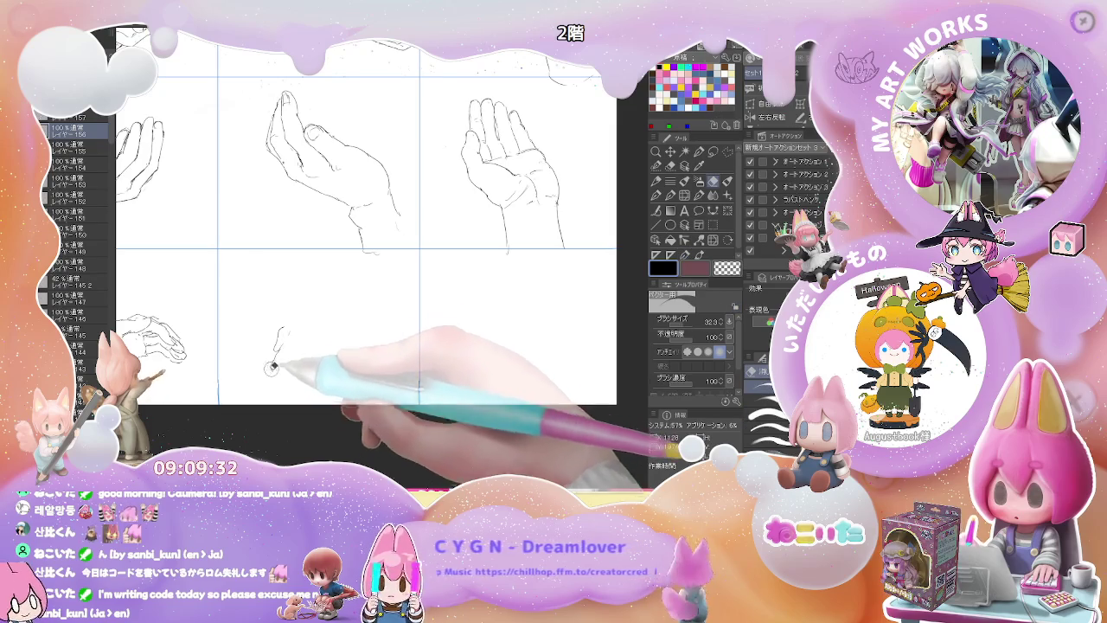
pyautogui.moveTo(280, 328); pyautogui.dragTo(307, 313)
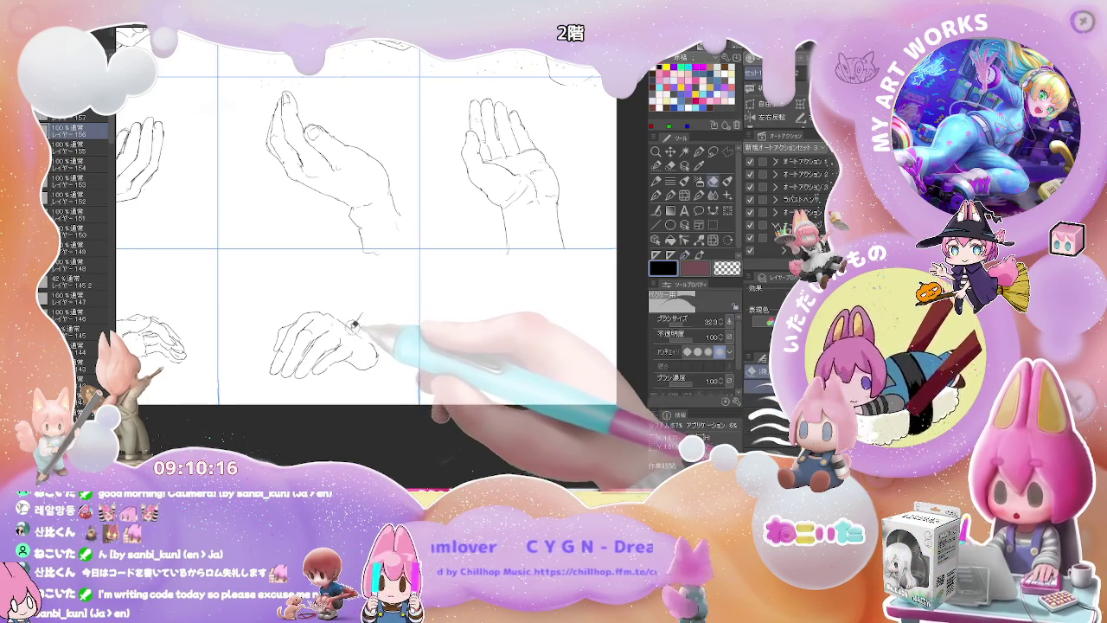
pyautogui.moveTo(377, 285); pyautogui.dragTo(347, 327)
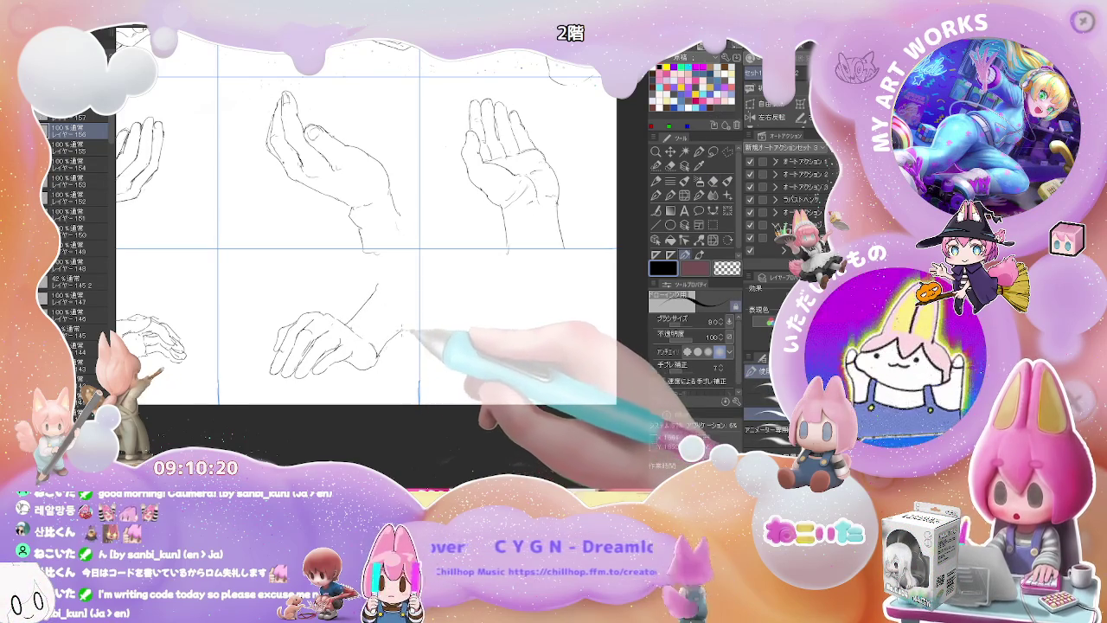
pyautogui.moveTo(412, 316); pyautogui.dragTo(377, 355)
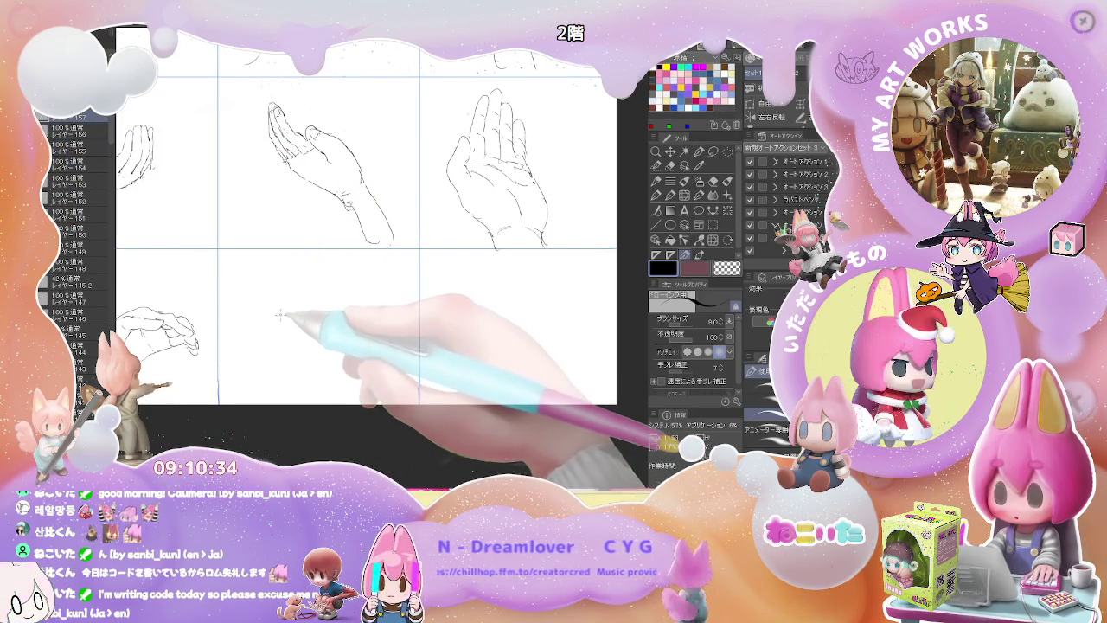
# - Redraw the bottom-middle hand's fingers with curved finger and fingertip lines
pyautogui.moveTo(275, 320); pyautogui.dragTo(268, 355)
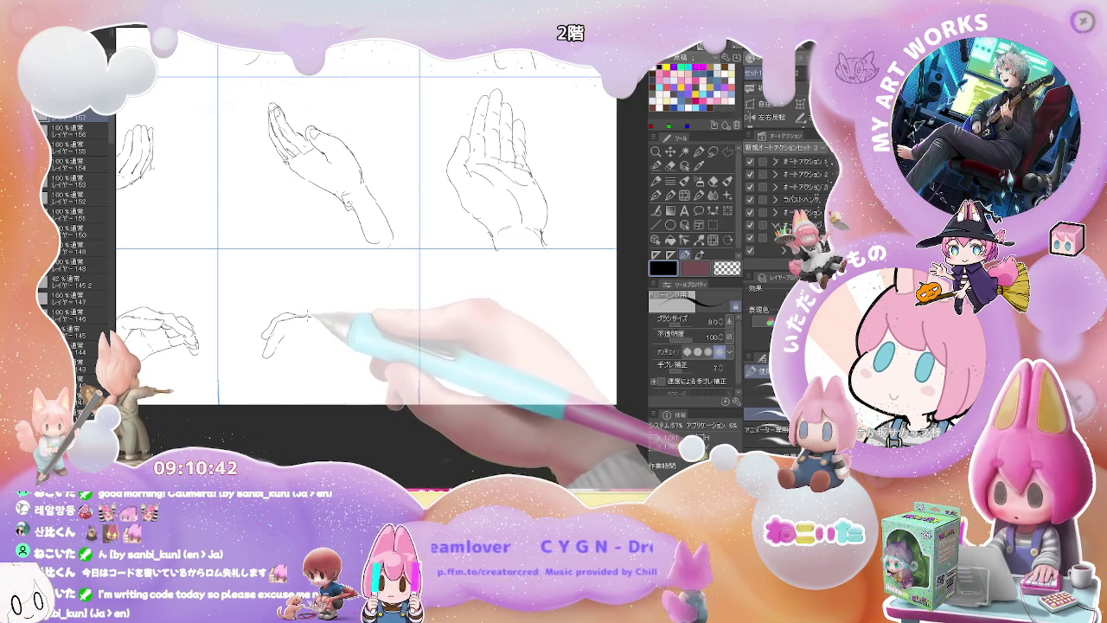
pyautogui.press('e')
pyautogui.press('p')
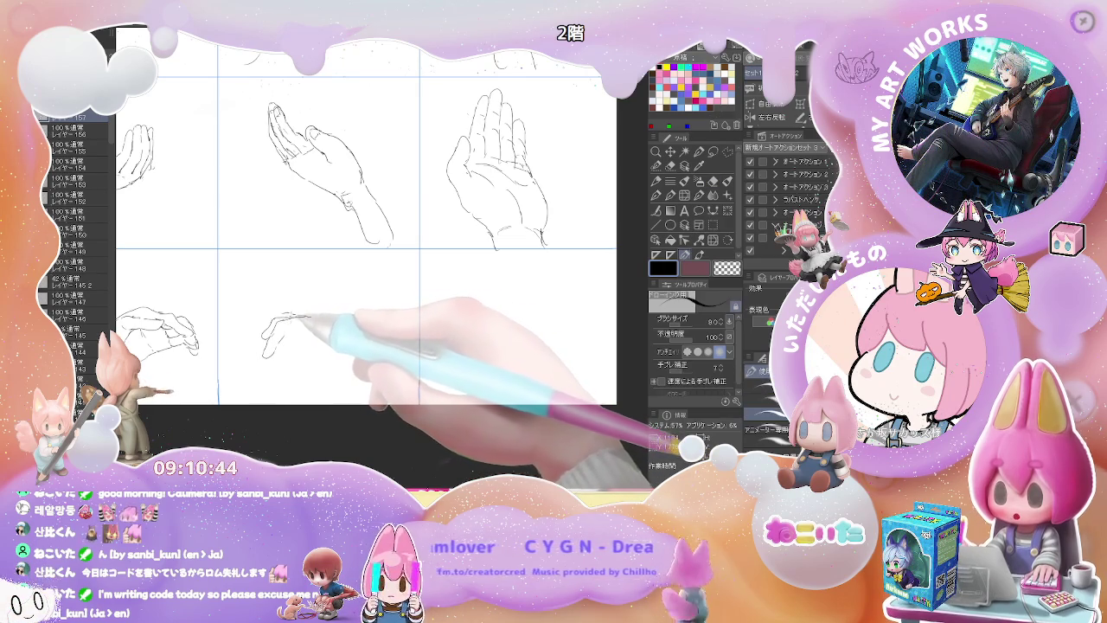
pyautogui.moveTo(277, 322); pyautogui.dragTo(309, 317)
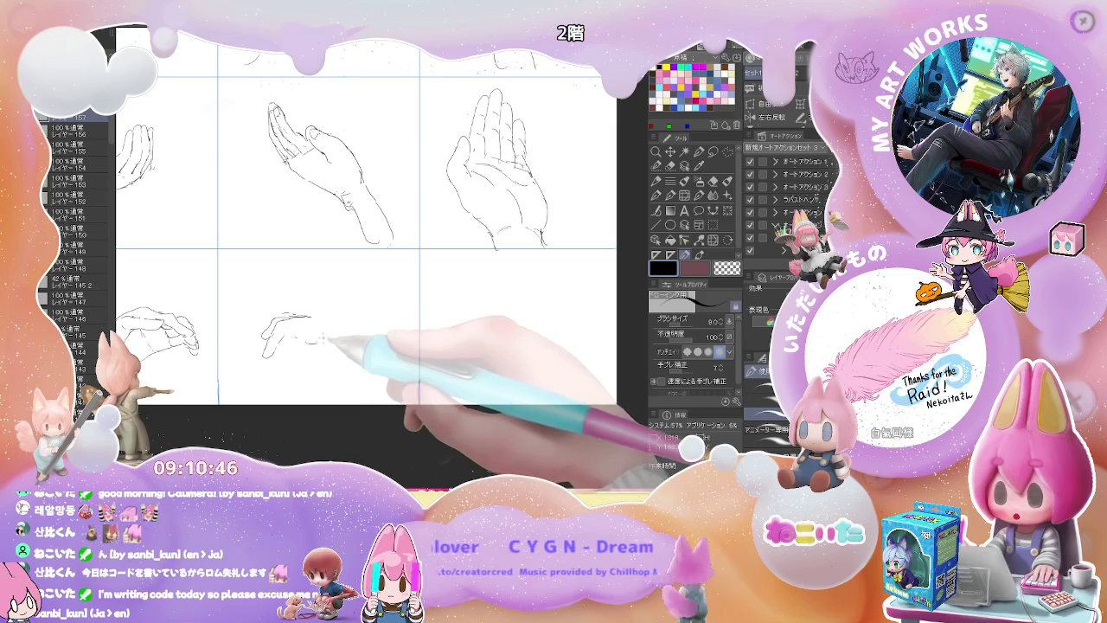
pyautogui.moveTo(327, 320); pyautogui.dragTo(313, 328)
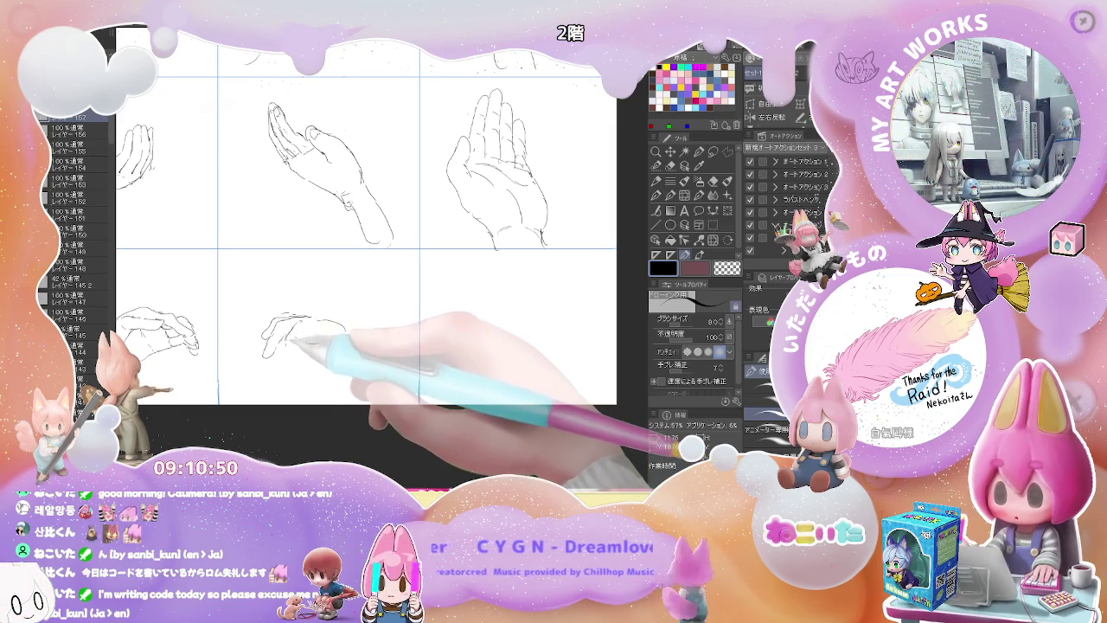
pyautogui.moveTo(290, 342); pyautogui.dragTo(294, 356)
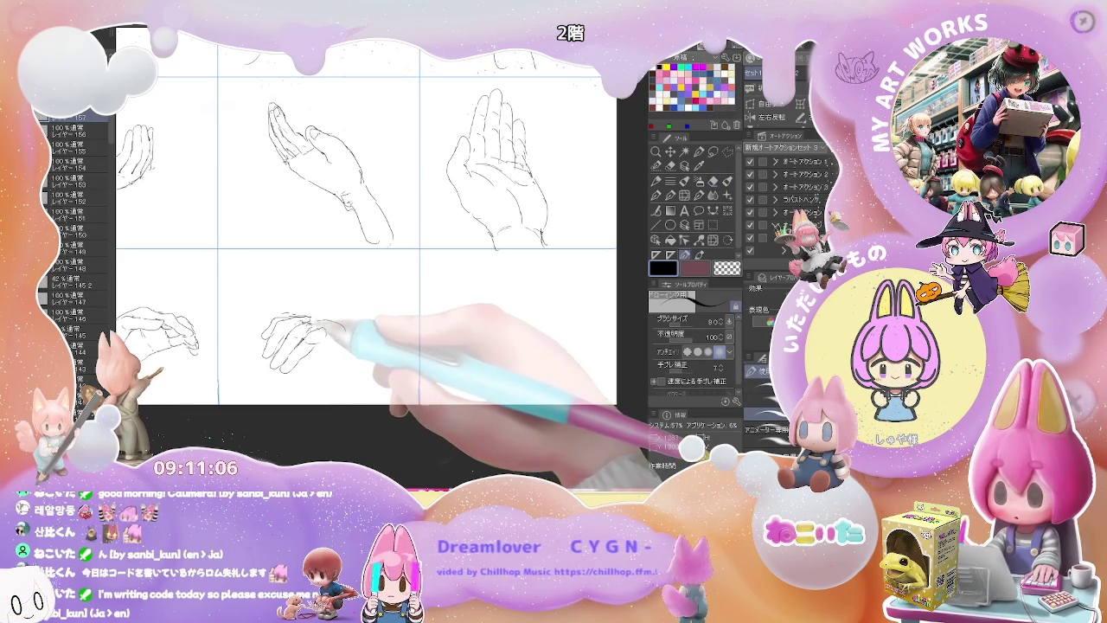
# - Erase stray strokes near the knuckles and add knuckle detail to the bottom-middle hand
pyautogui.press('e')
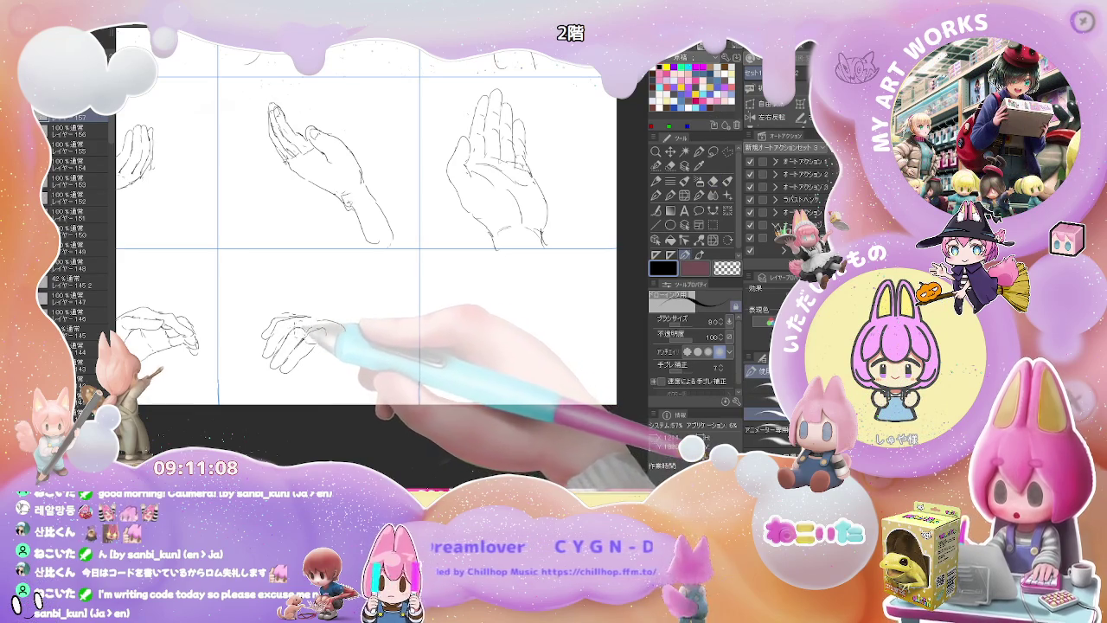
pyautogui.press('p')
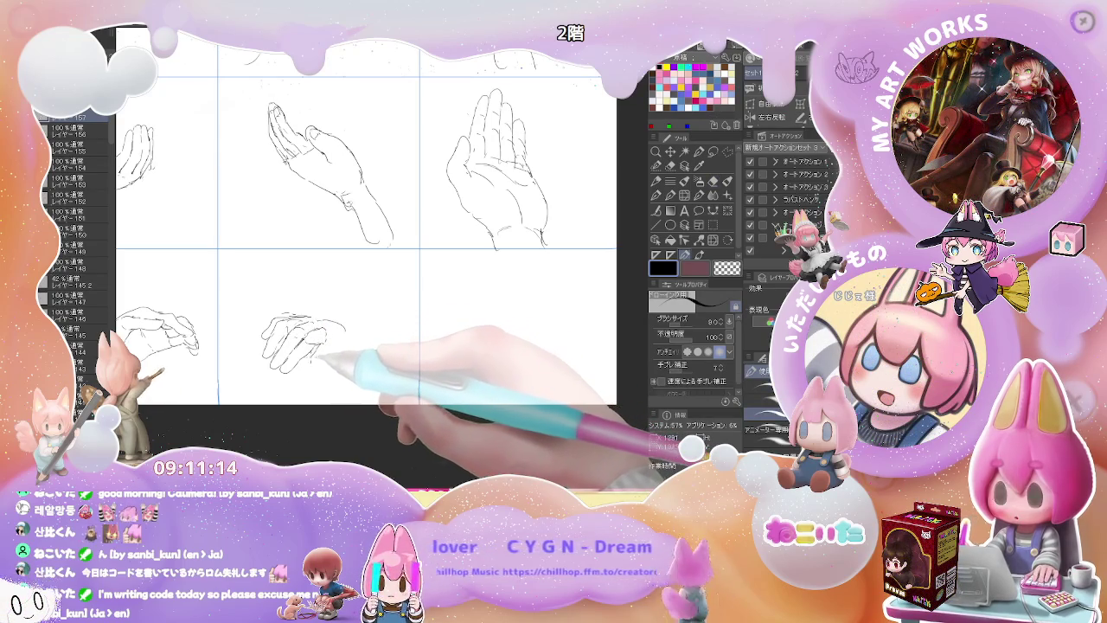
pyautogui.press('e')
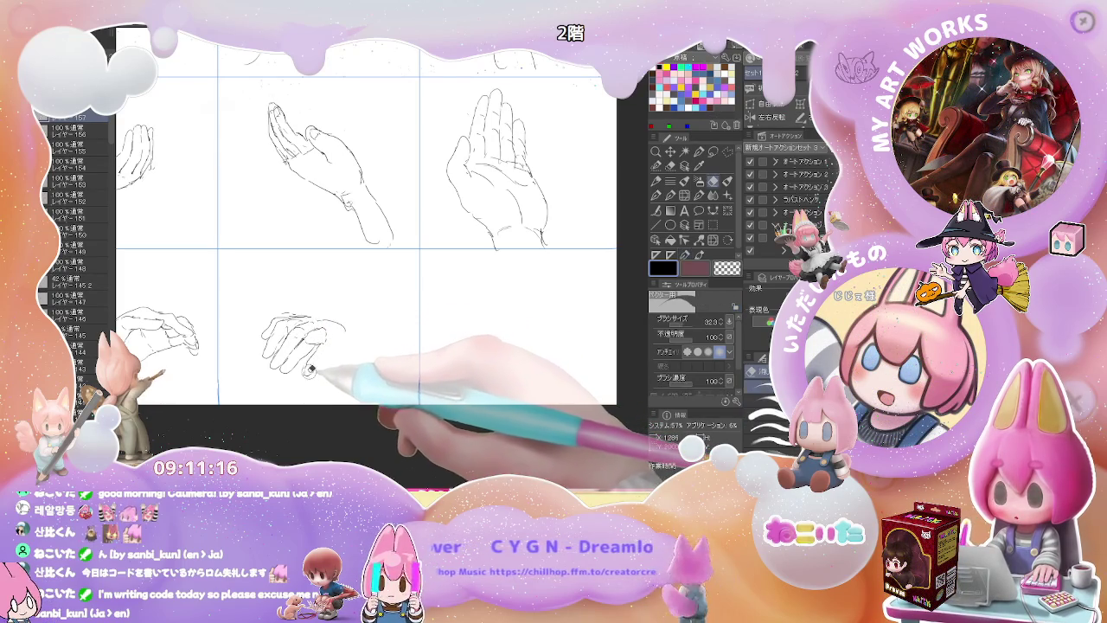
pyautogui.press('p')
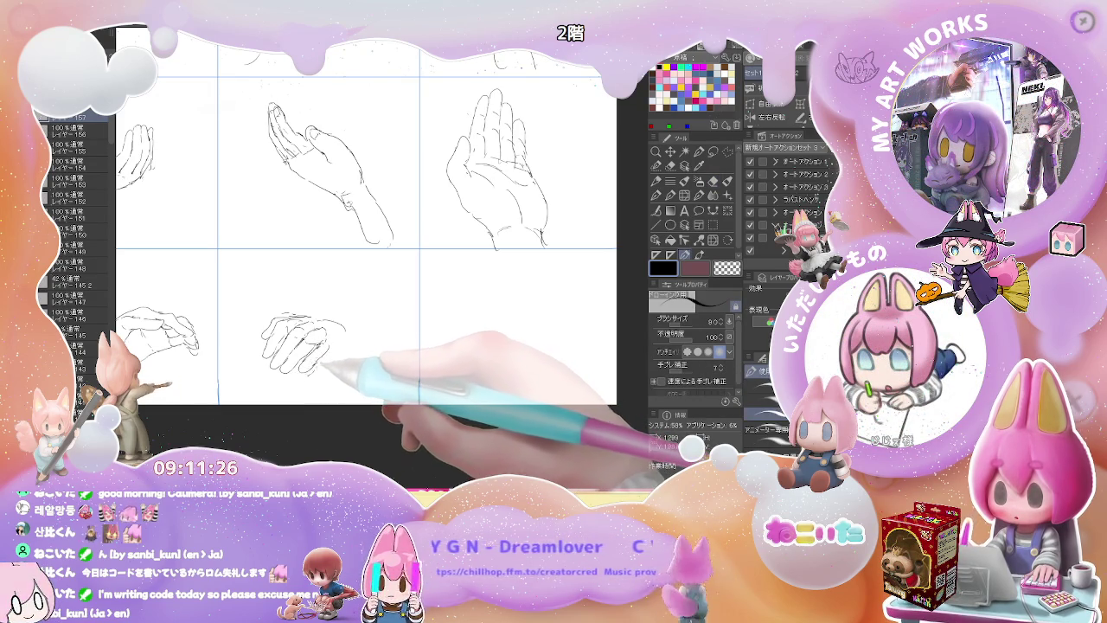
pyautogui.press('e')
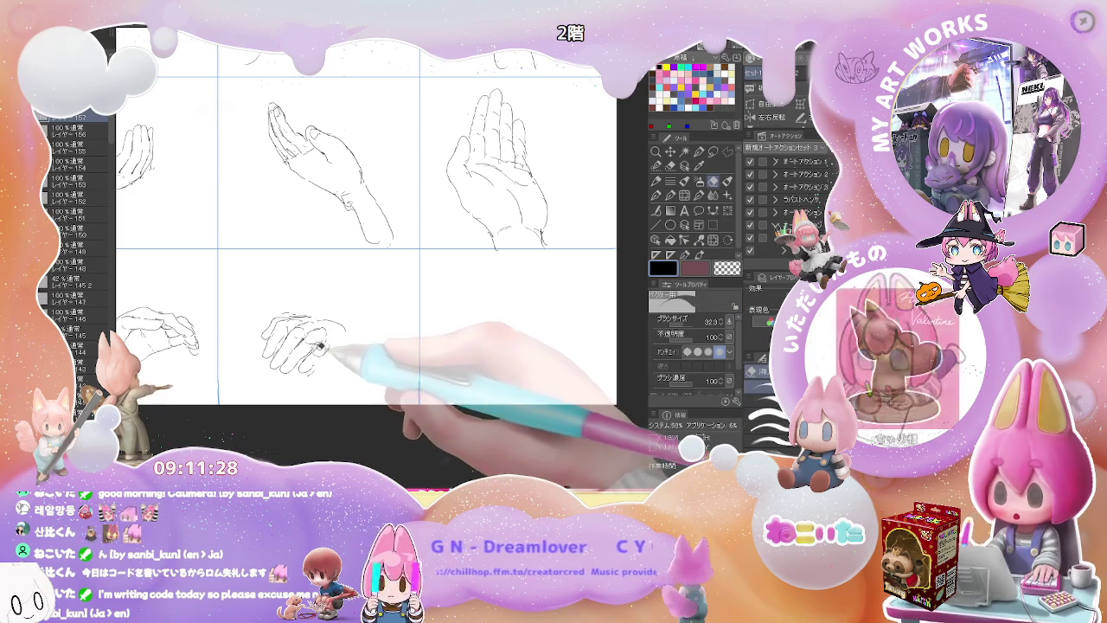
pyautogui.press('p')
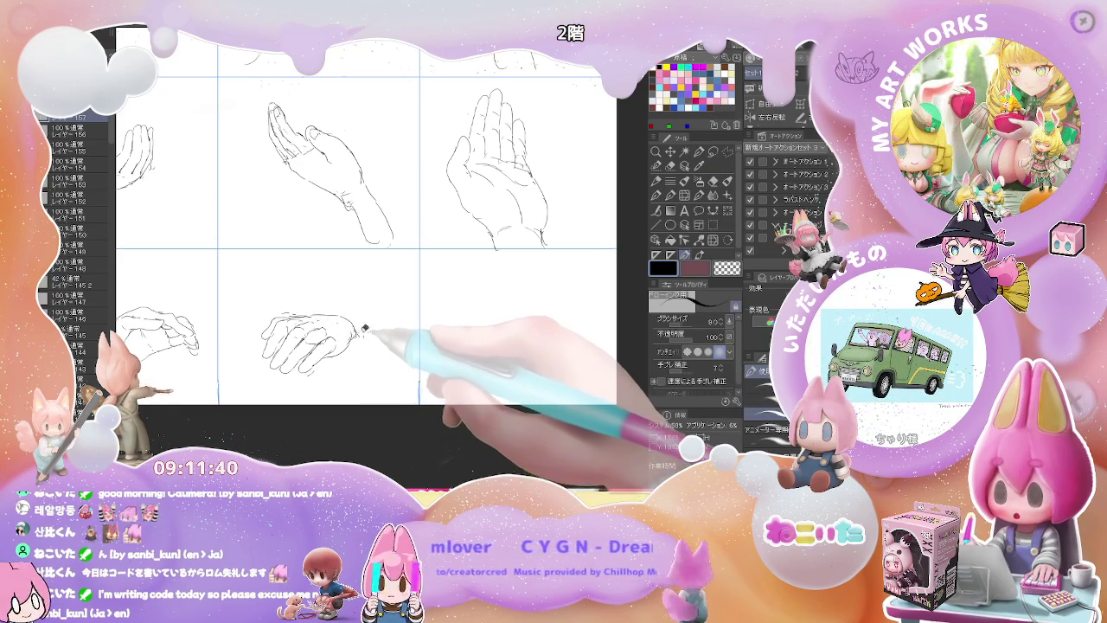
pyautogui.press('e')
pyautogui.press('p')
pyautogui.press('e')
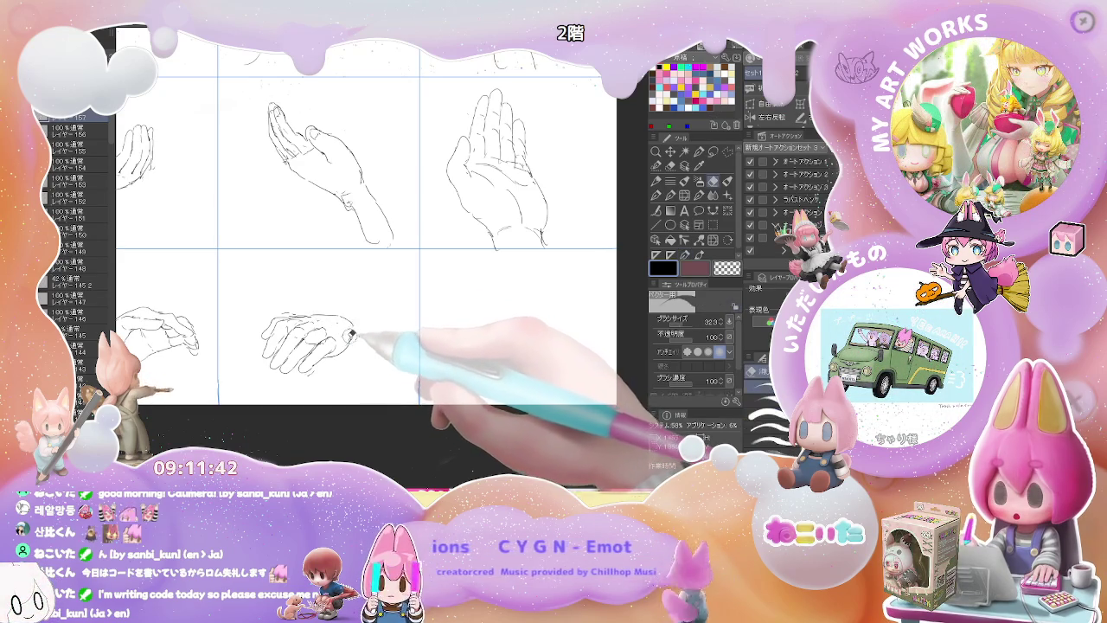
pyautogui.moveTo(339, 355); pyautogui.dragTo(334, 313)
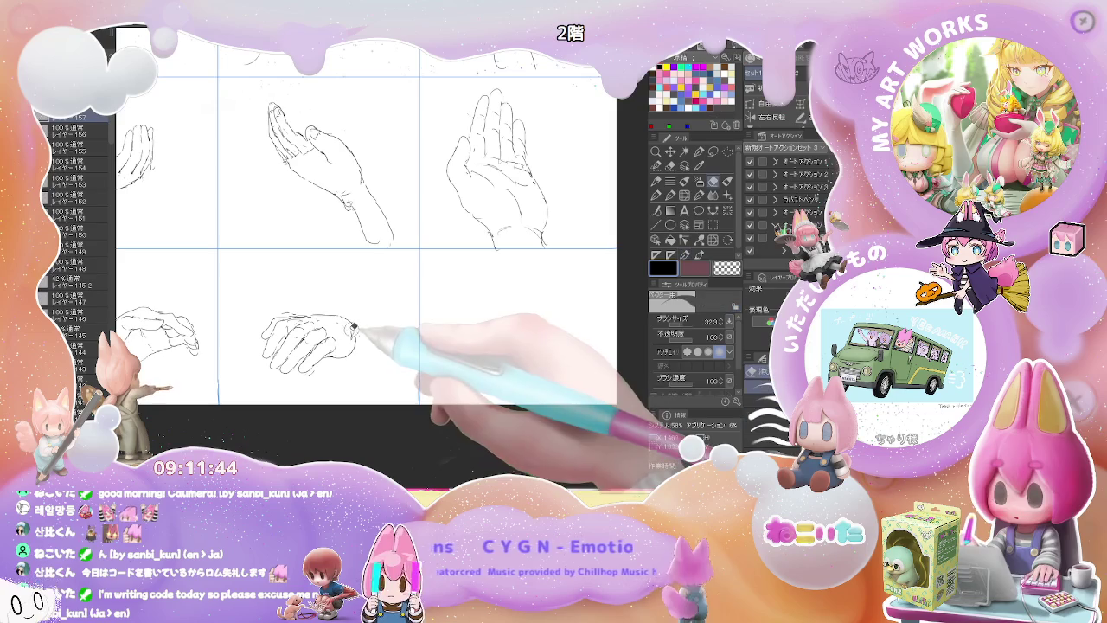
pyautogui.press('p')
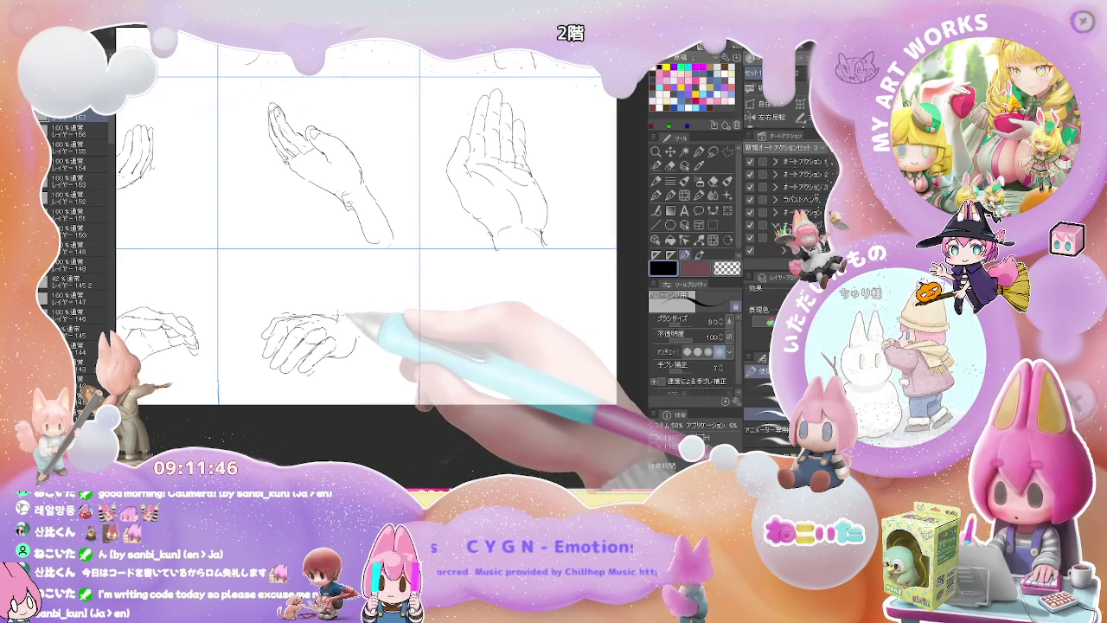
pyautogui.moveTo(316, 315); pyautogui.dragTo(332, 321)
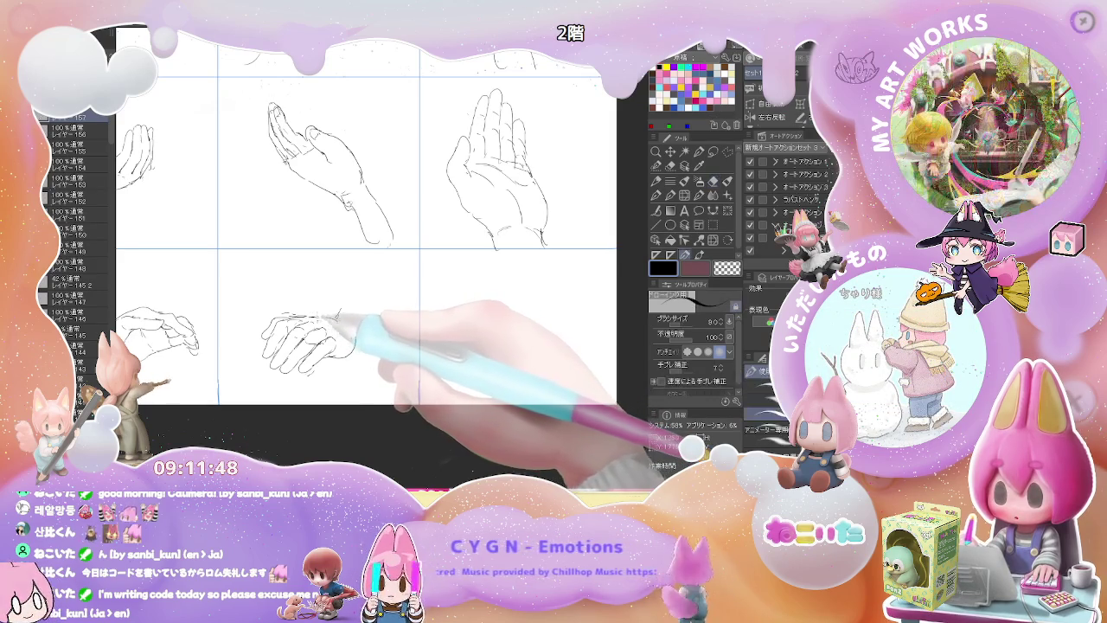
# - Draw the wrist and forearm outline rising above the bottom-middle hand
pyautogui.press('e')
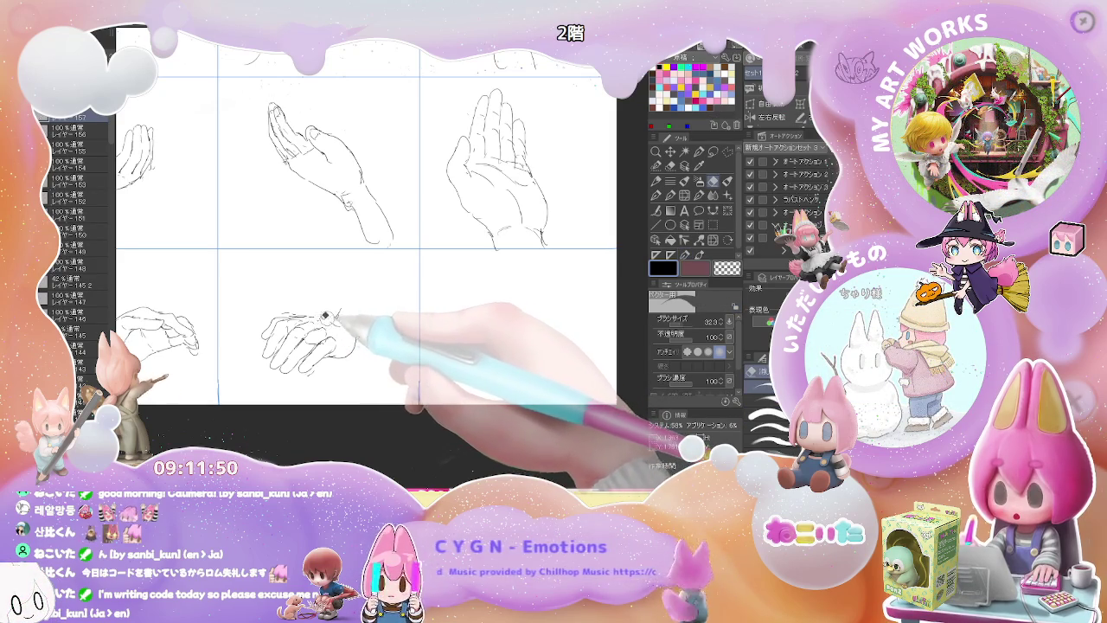
pyautogui.press('p')
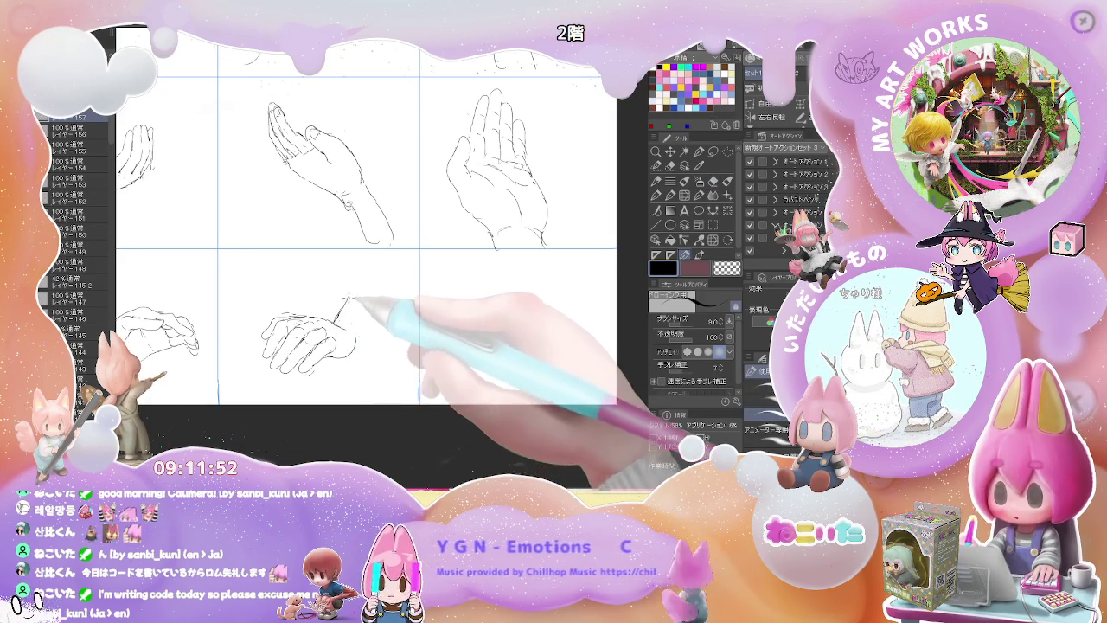
pyautogui.press('e')
pyautogui.press('p')
pyautogui.moveTo(363, 273); pyautogui.dragTo(346, 317)
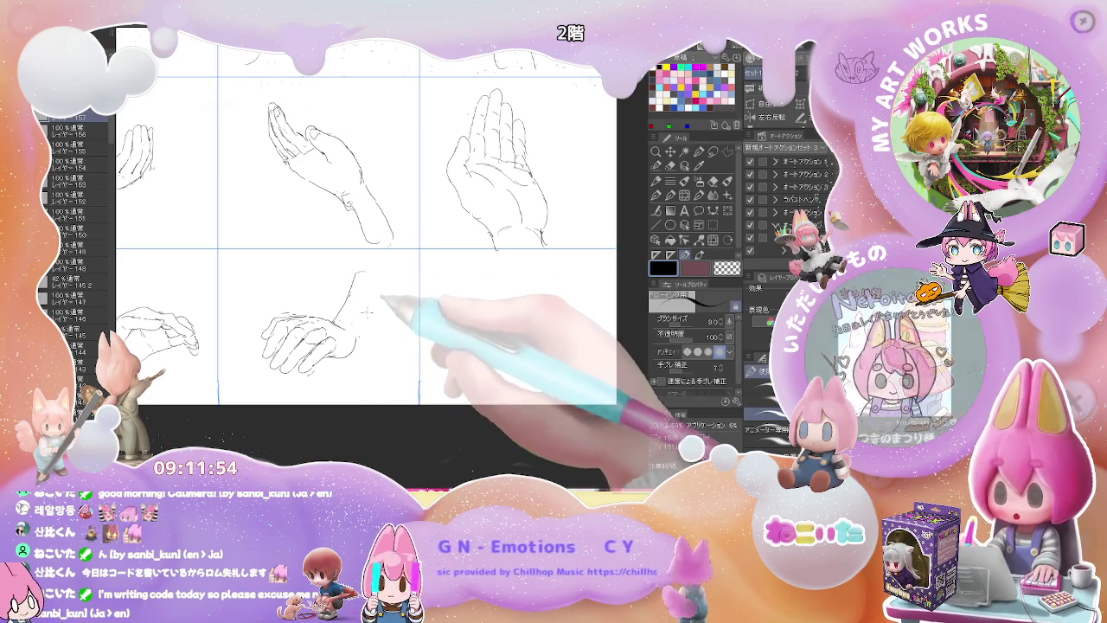
pyautogui.moveTo(355, 274); pyautogui.dragTo(355, 350)
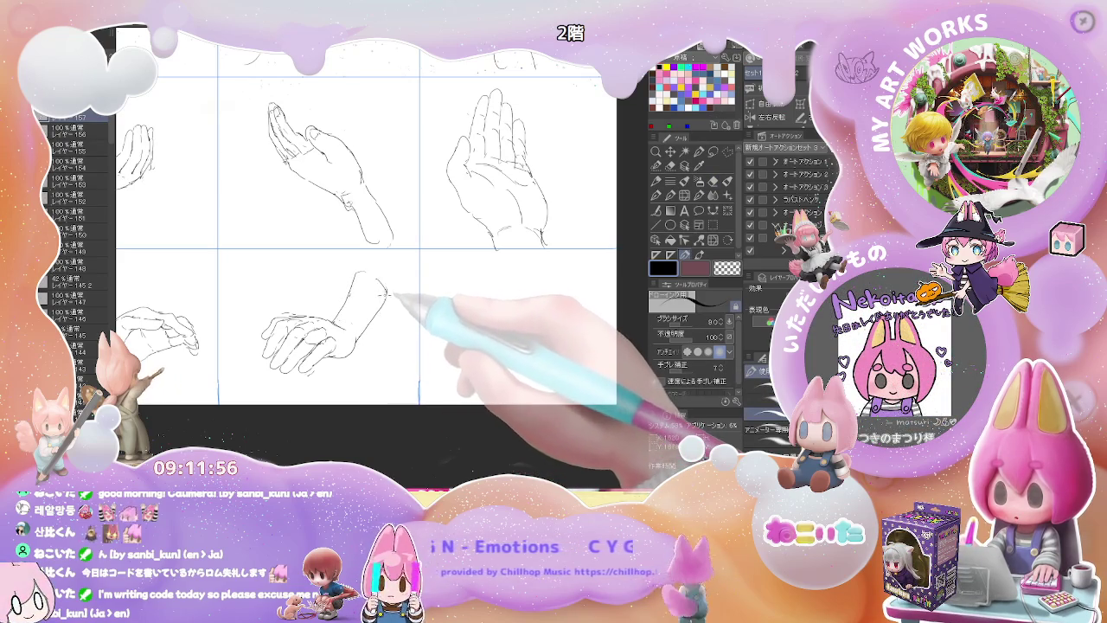
pyautogui.press('e')
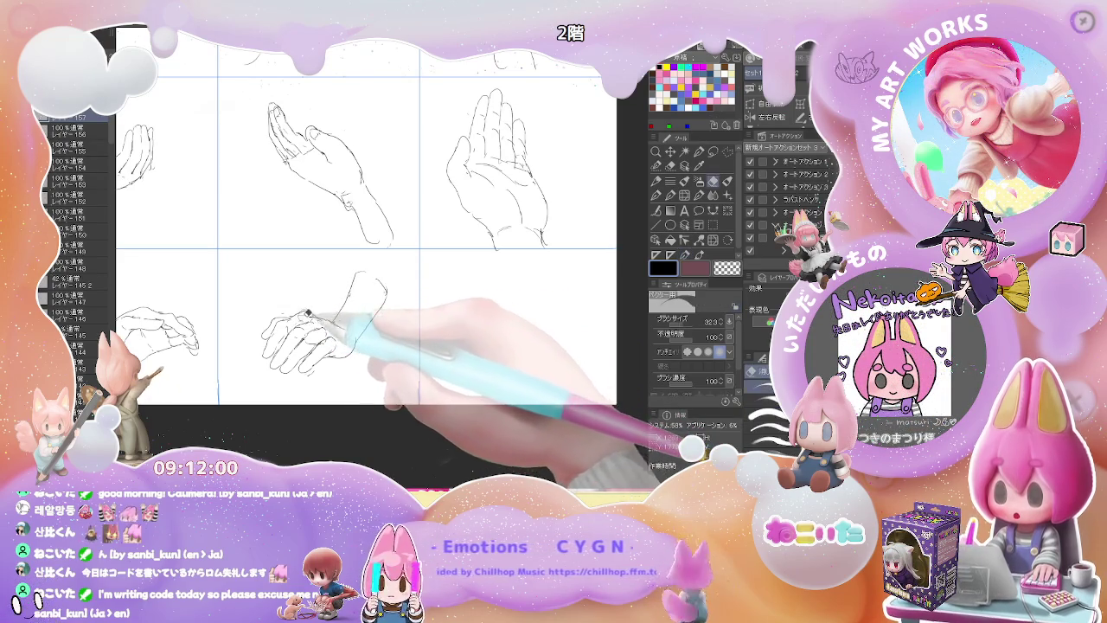
pyautogui.press('p')
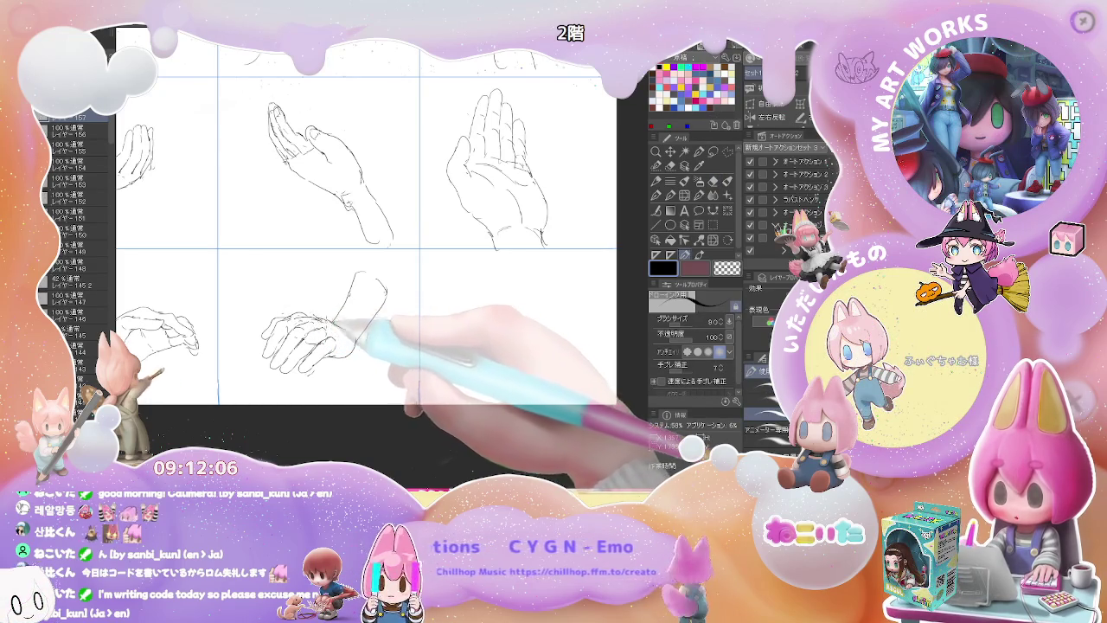
pyautogui.press('e')
pyautogui.press('p')
# - Erase leftover stray knuckle lines on the bottom-middle hand and zoom out over the grid
pyautogui.hotkey('ctrl', '-')
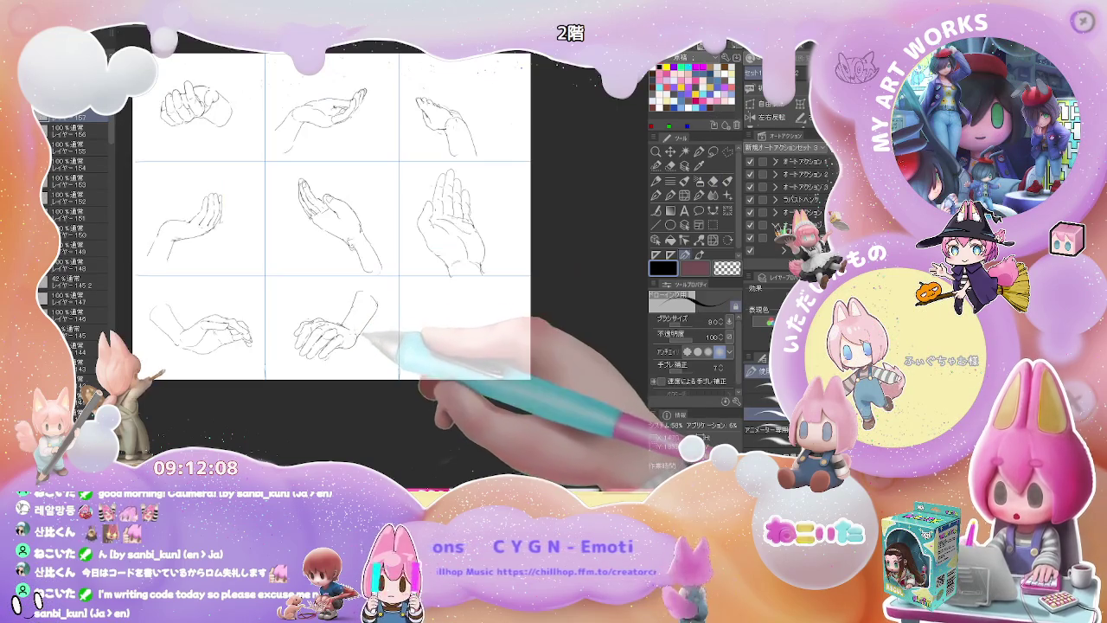
pyautogui.hotkey('ctrl', '+')
pyautogui.hotkey('ctrl', '+')
pyautogui.press('e')
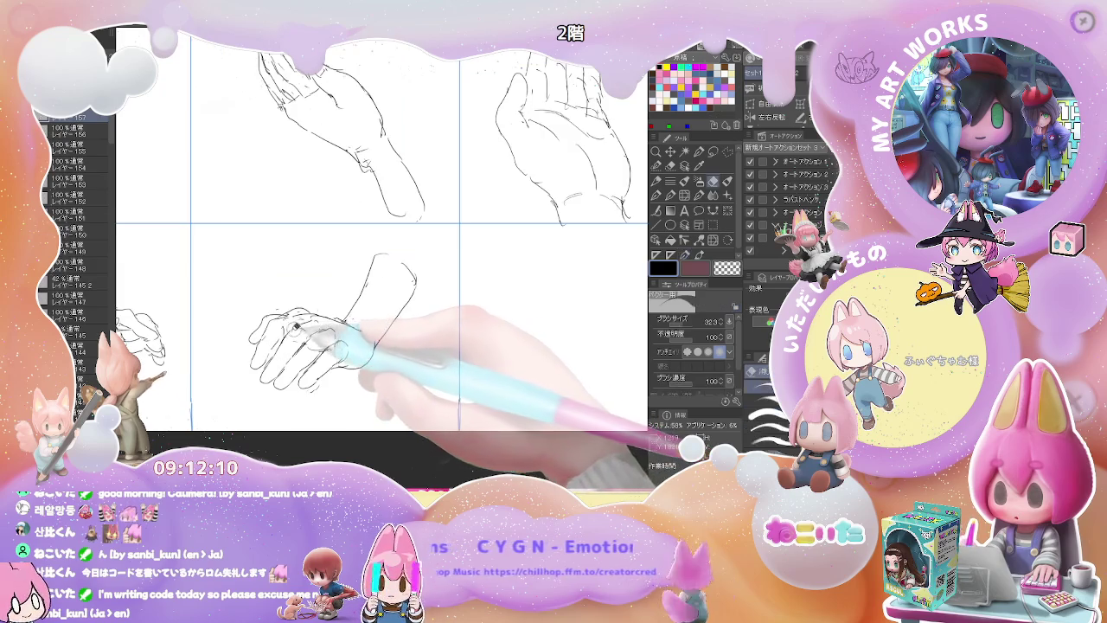
pyautogui.moveTo(299, 333); pyautogui.dragTo(328, 351)
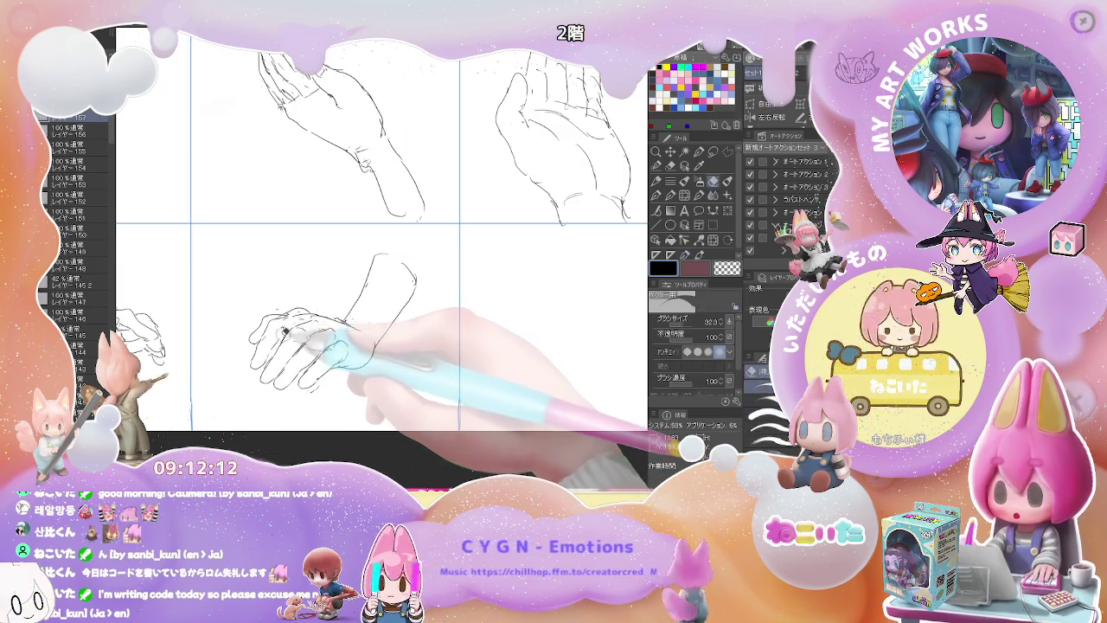
pyautogui.press('p')
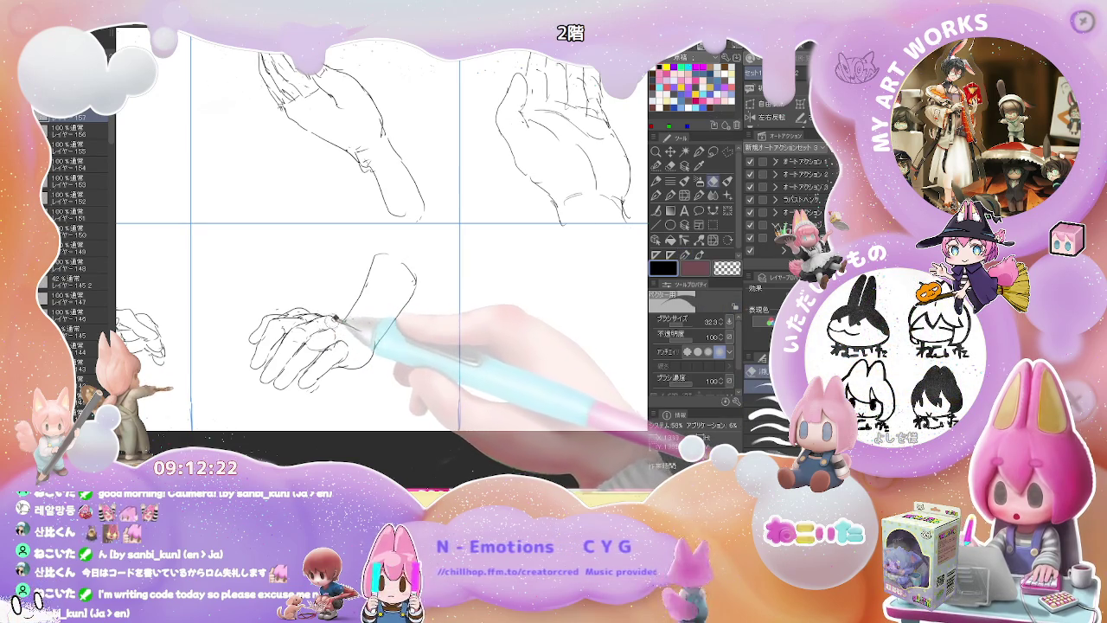
pyautogui.press('e')
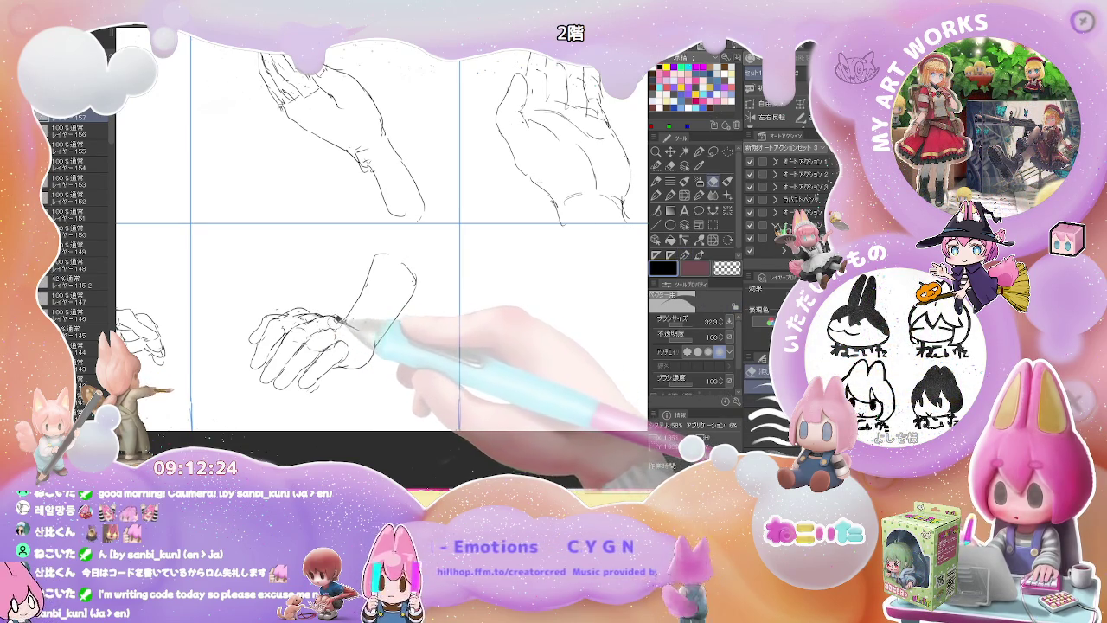
pyautogui.press('p')
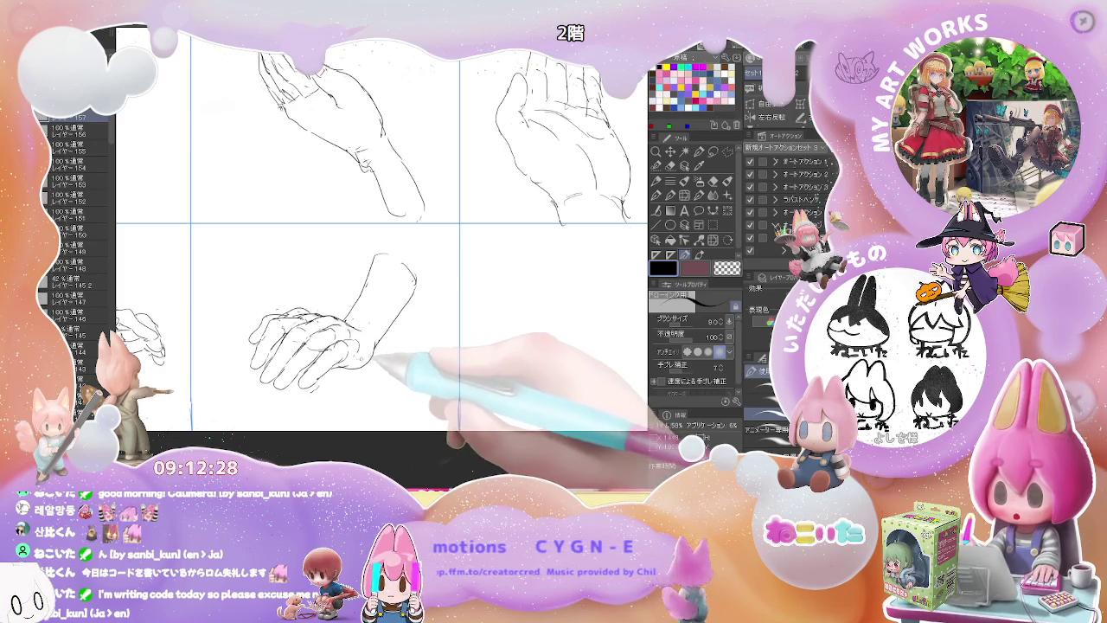
pyautogui.press('e')
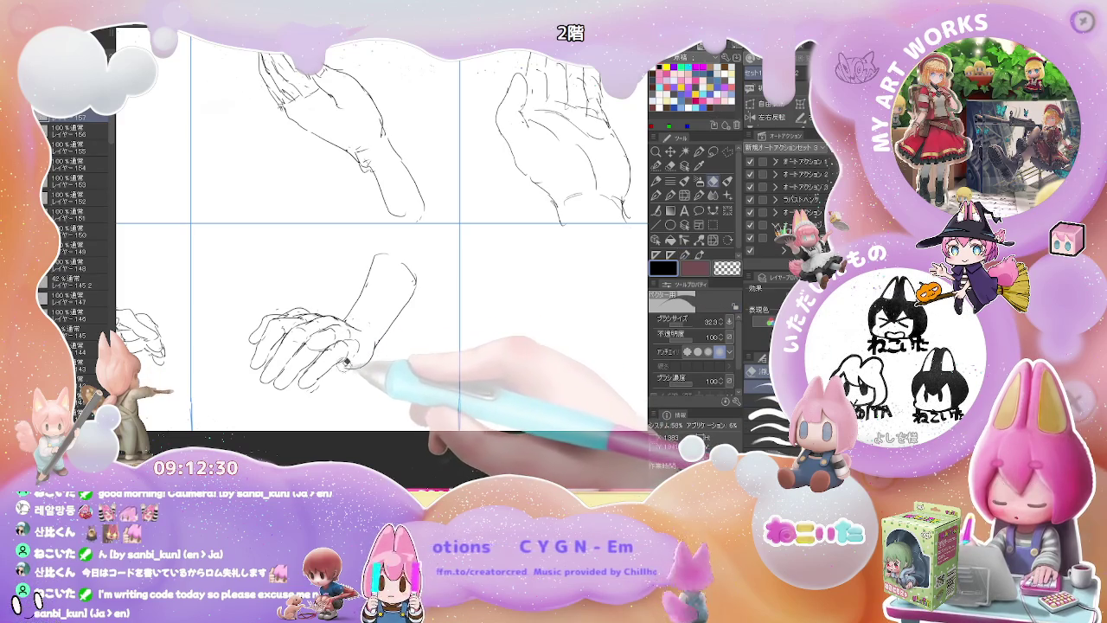
pyautogui.press('p')
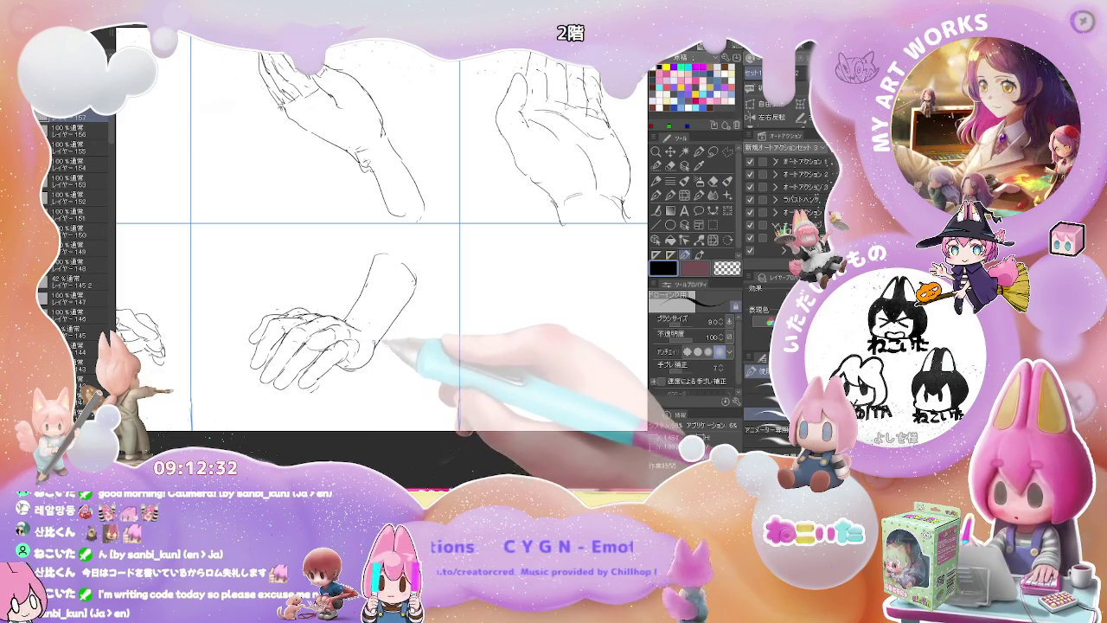
pyautogui.hotkey('ctrl', '-')
pyautogui.press('e')
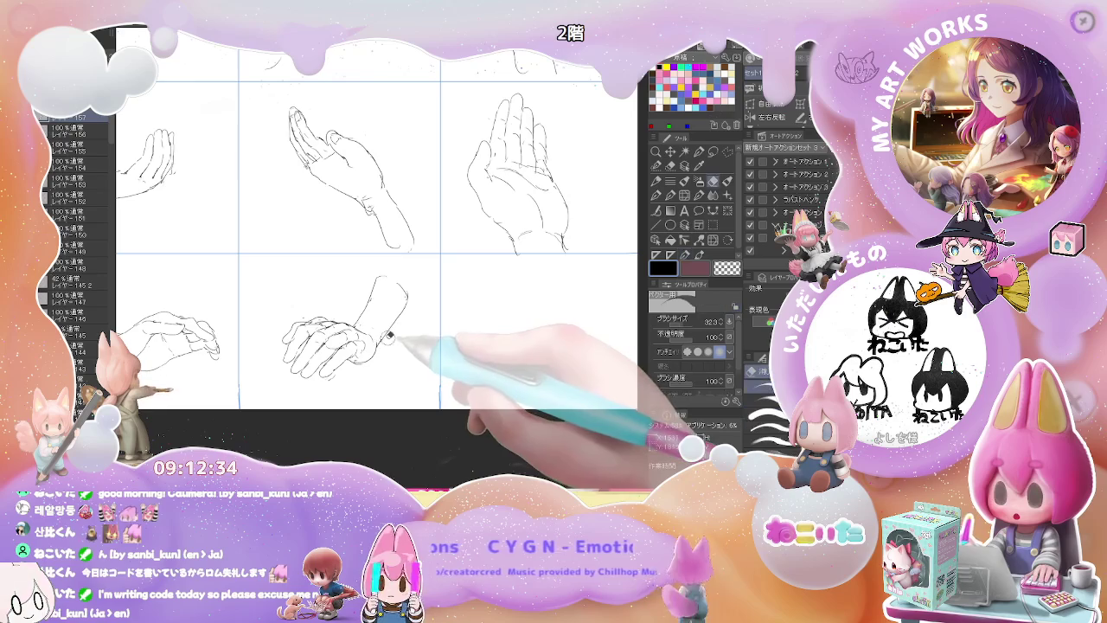
pyautogui.press('p')
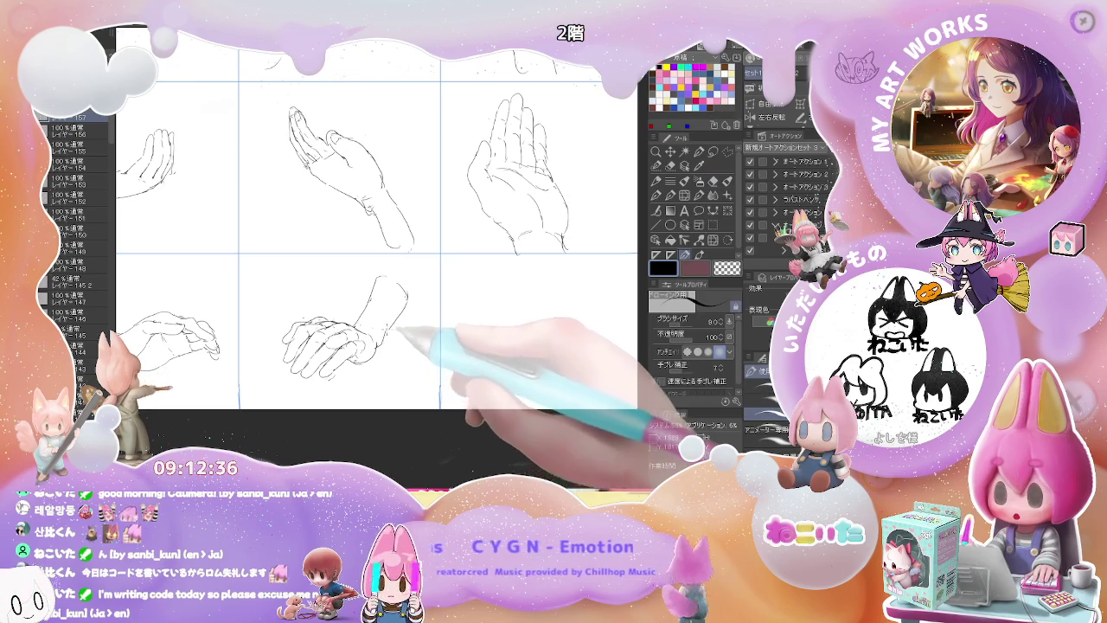
pyautogui.hotkey('ctrl', '-')
pyautogui.moveTo(497, 311); pyautogui.dragTo(393, 335)
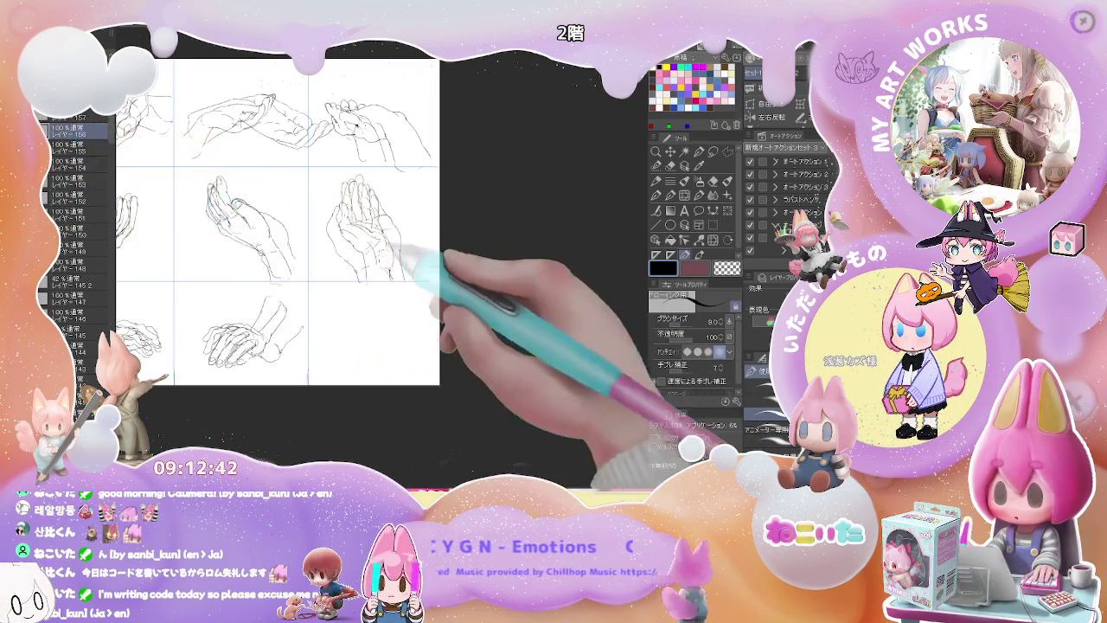
# - Sketch a reaching hand with wrist line and detail strokes in the bottom-right cell
pyautogui.moveTo(414, 312); pyautogui.dragTo(357, 298)
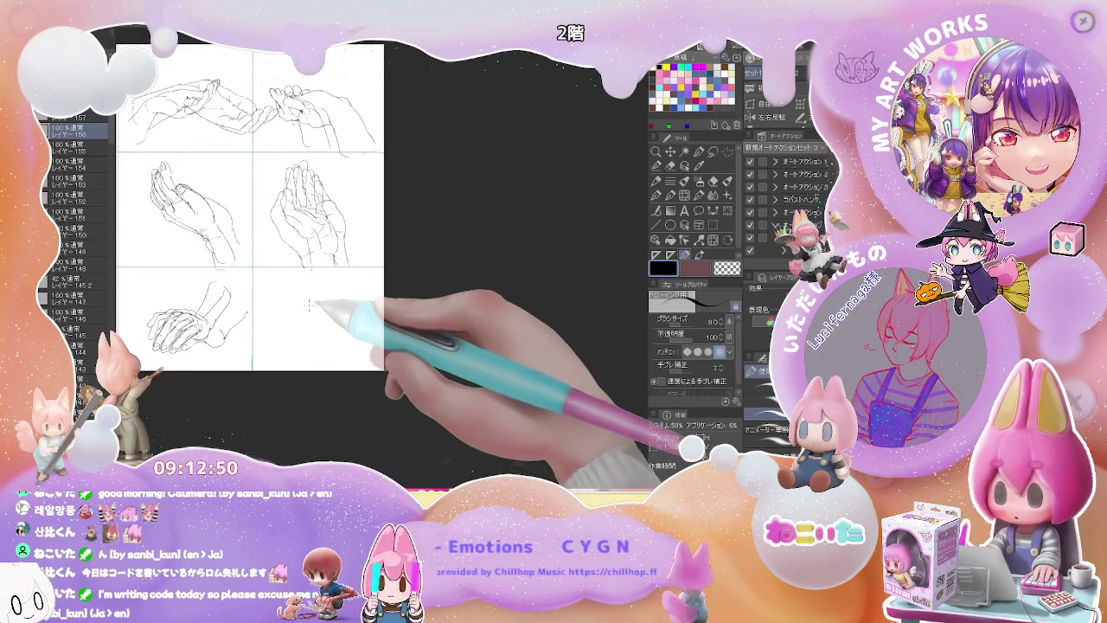
pyautogui.moveTo(296, 318)
pyautogui.mouseDown()
pyautogui.moveTo(285, 329)
pyautogui.moveTo(303, 326)
pyautogui.mouseUp()
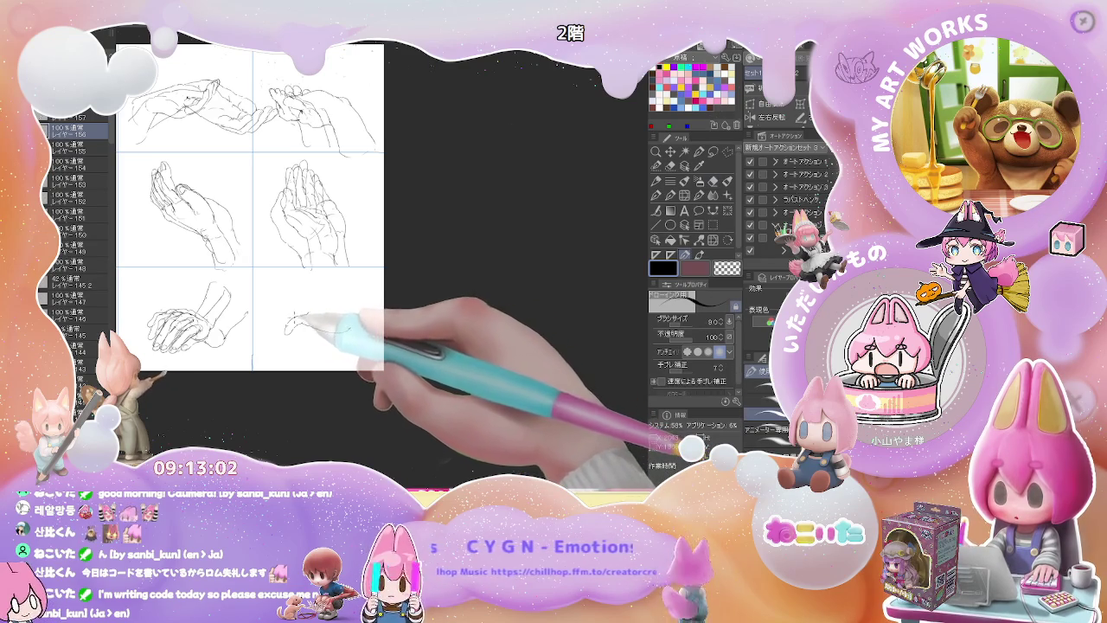
pyautogui.moveTo(304, 317); pyautogui.dragTo(333, 315)
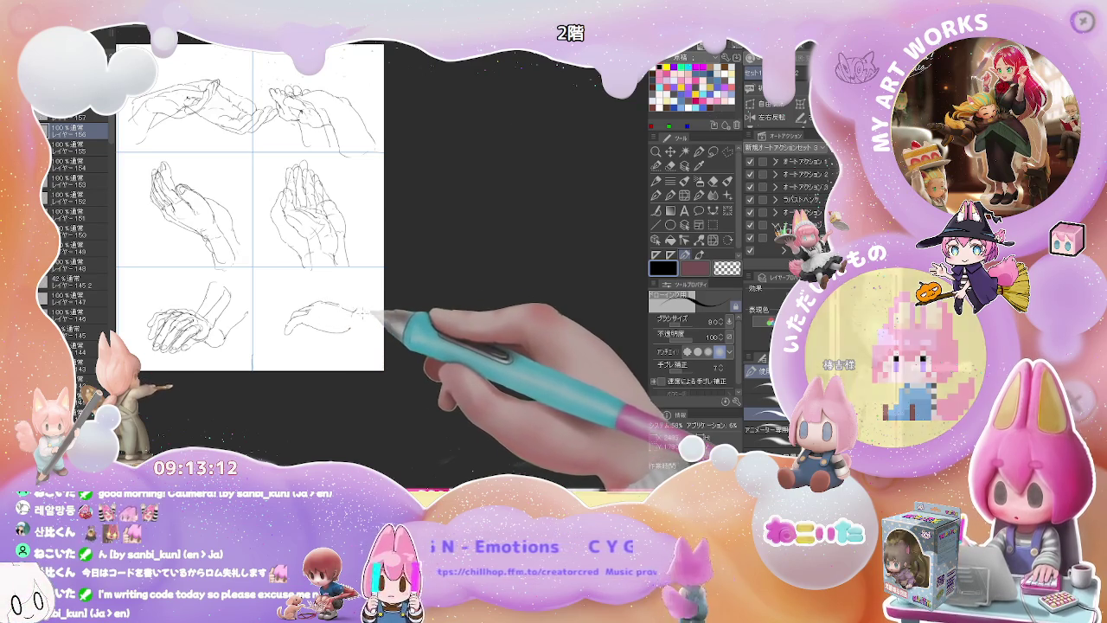
pyautogui.moveTo(379, 288); pyautogui.dragTo(355, 320)
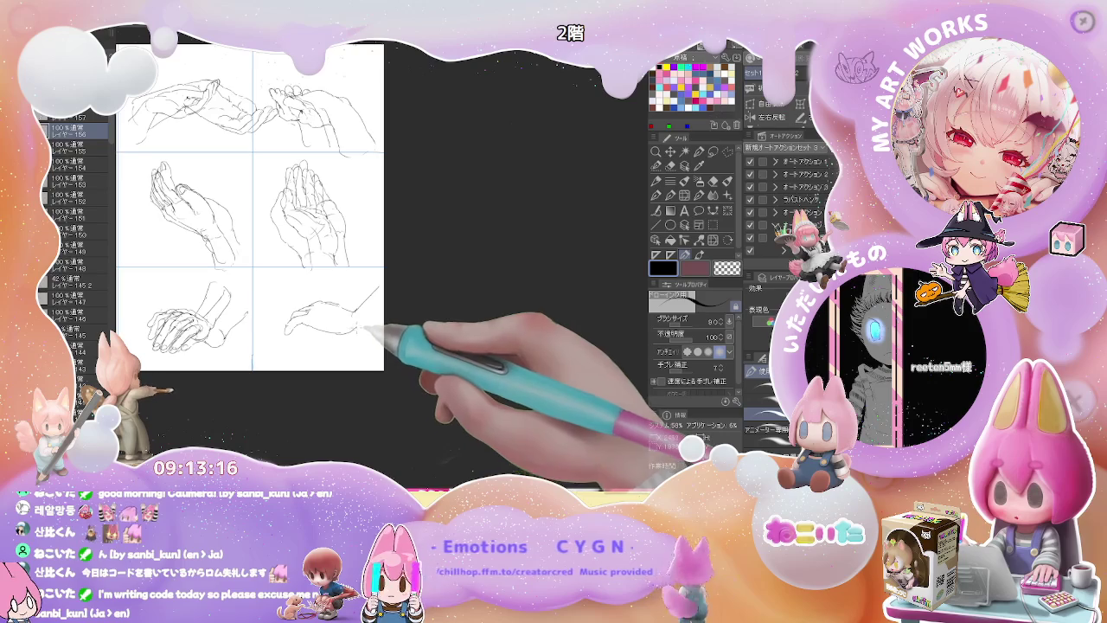
pyautogui.moveTo(339, 309)
pyautogui.mouseDown()
pyautogui.moveTo(367, 308)
pyautogui.moveTo(353, 315)
pyautogui.moveTo(378, 295)
pyautogui.mouseUp()
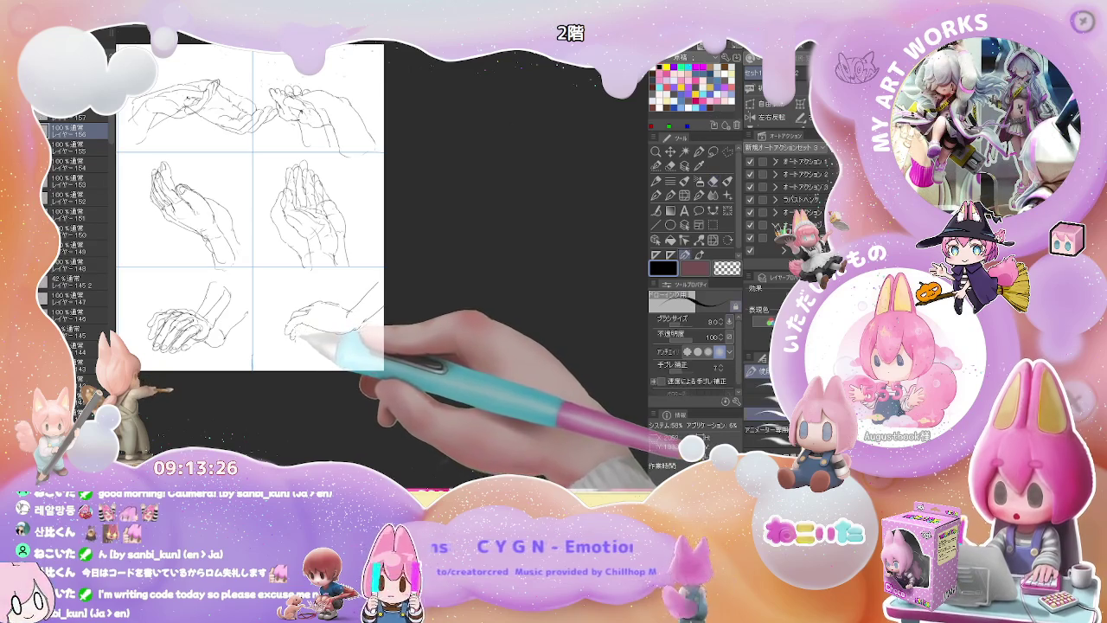
pyautogui.press('e')
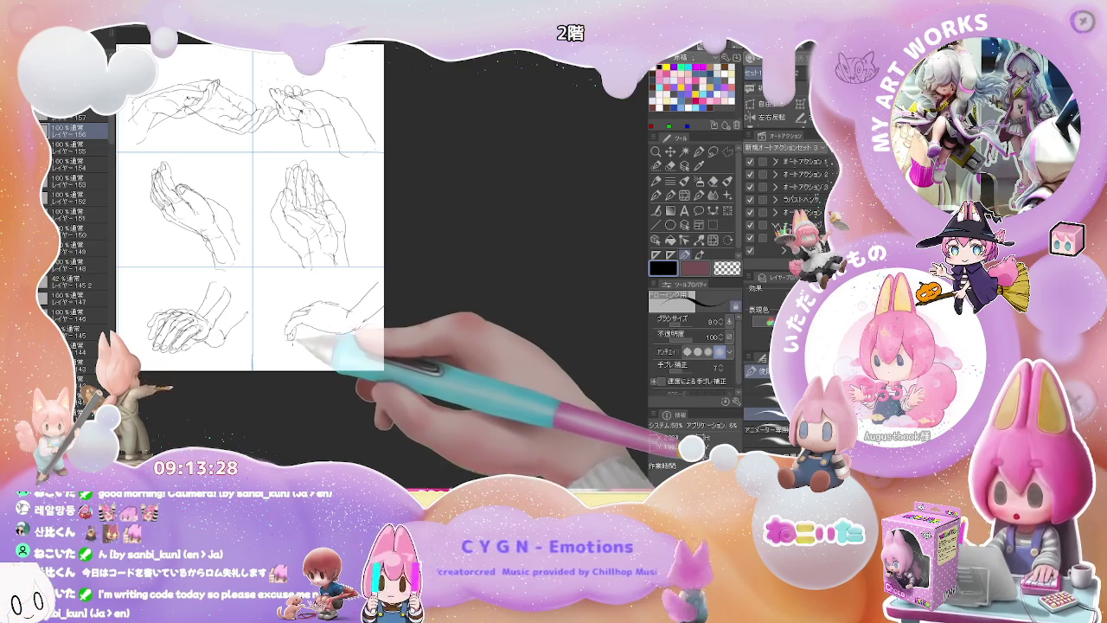
pyautogui.press('p')
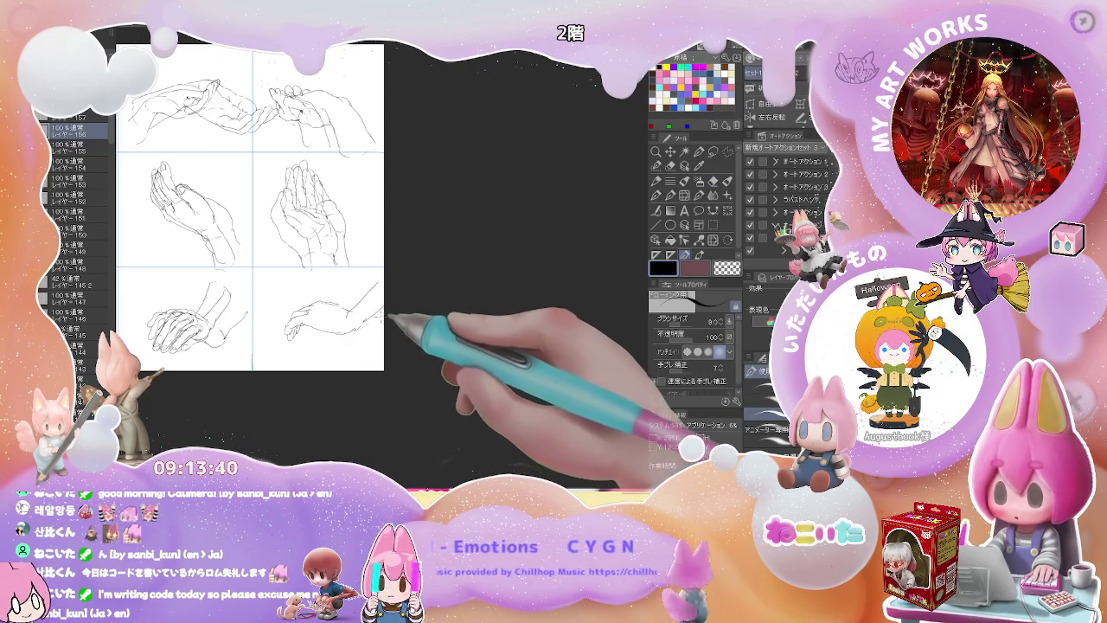
pyautogui.hotkey('ctrl', '-')
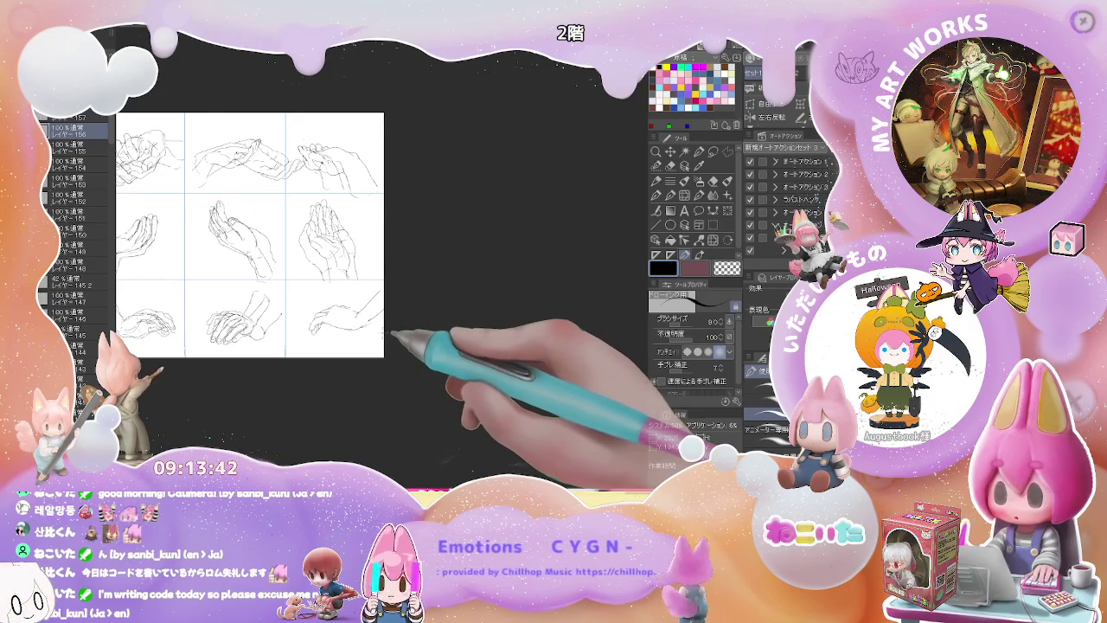
# - Hide the rough sketch layer and frame the bottom-right hand for inking
pyautogui.hotkey('ctrl', '-')
pyautogui.hotkey('ctrl', '+')
pyautogui.hotkey('ctrl', '+')
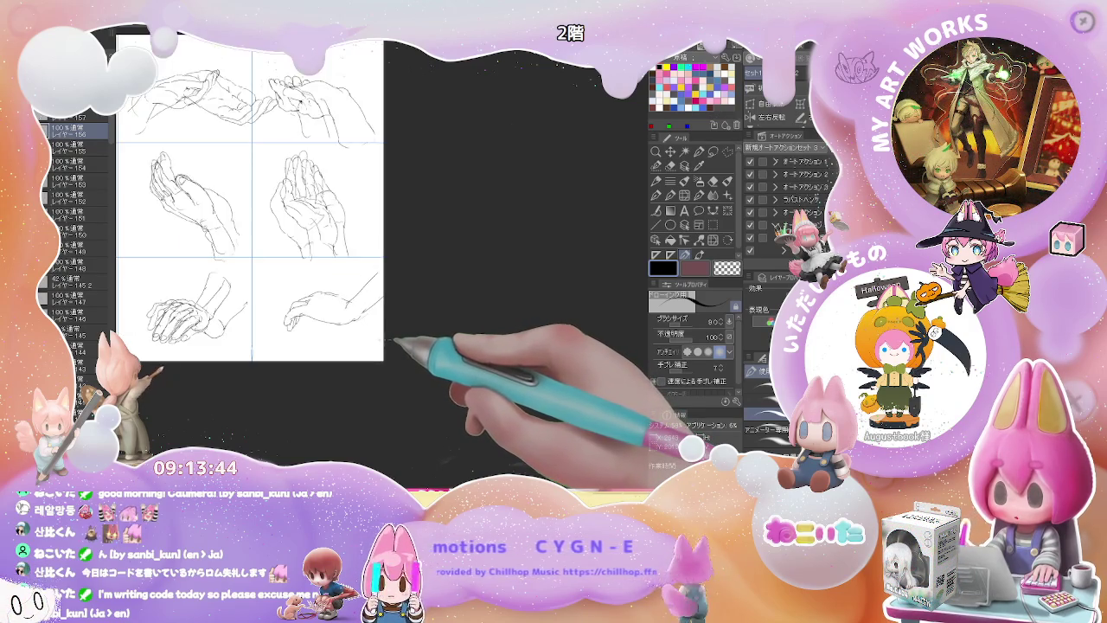
pyautogui.hotkey('ctrl', '-')
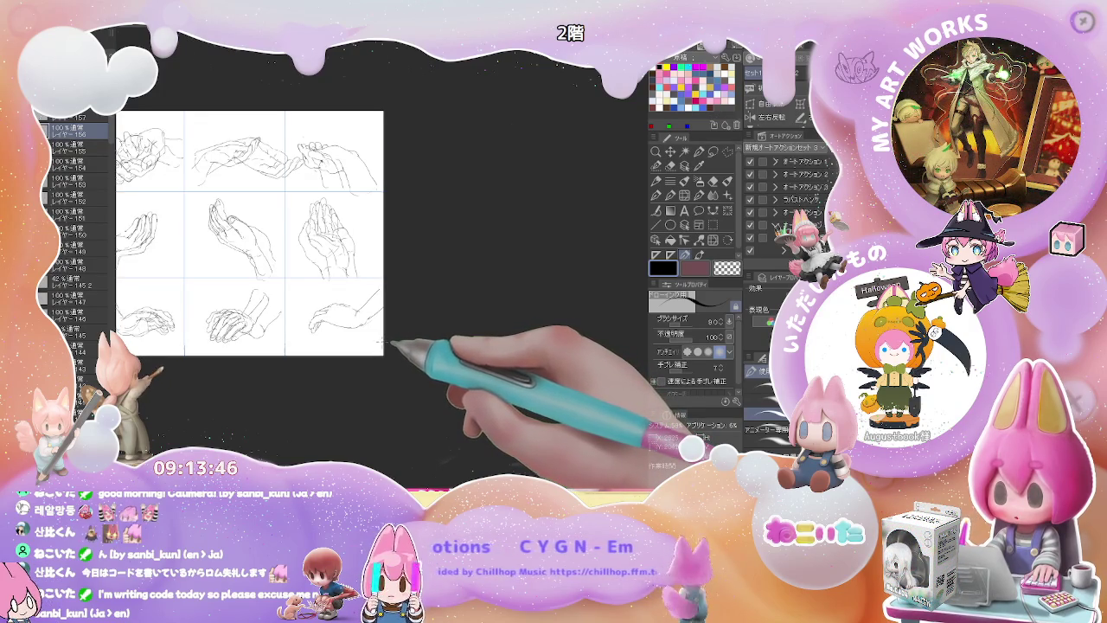
pyautogui.hotkey('ctrl', '+')
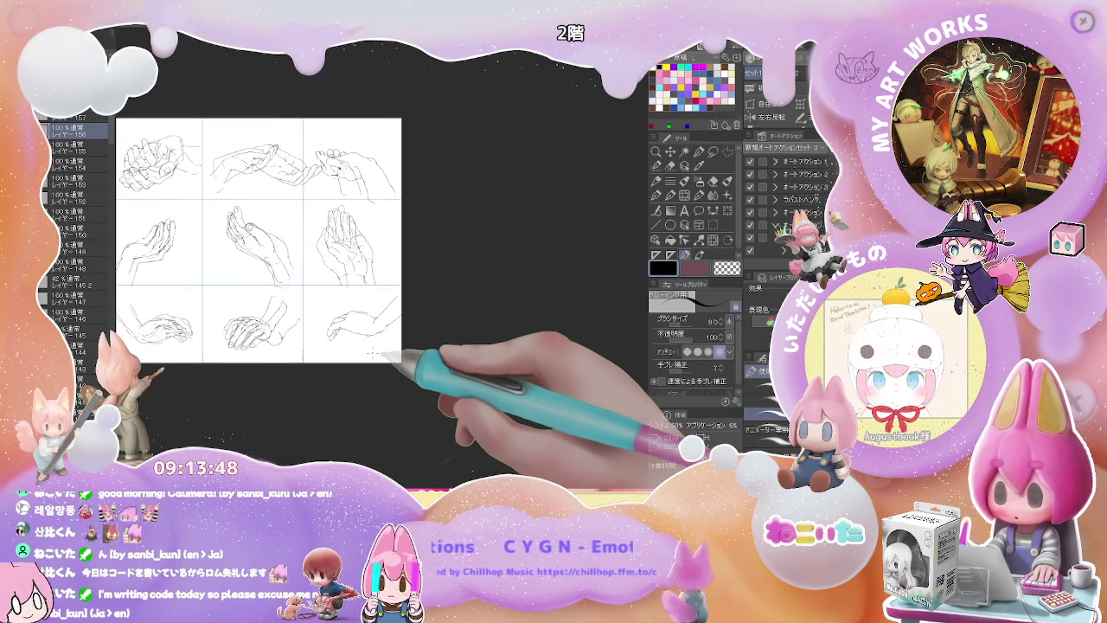
pyautogui.click(52, 130)
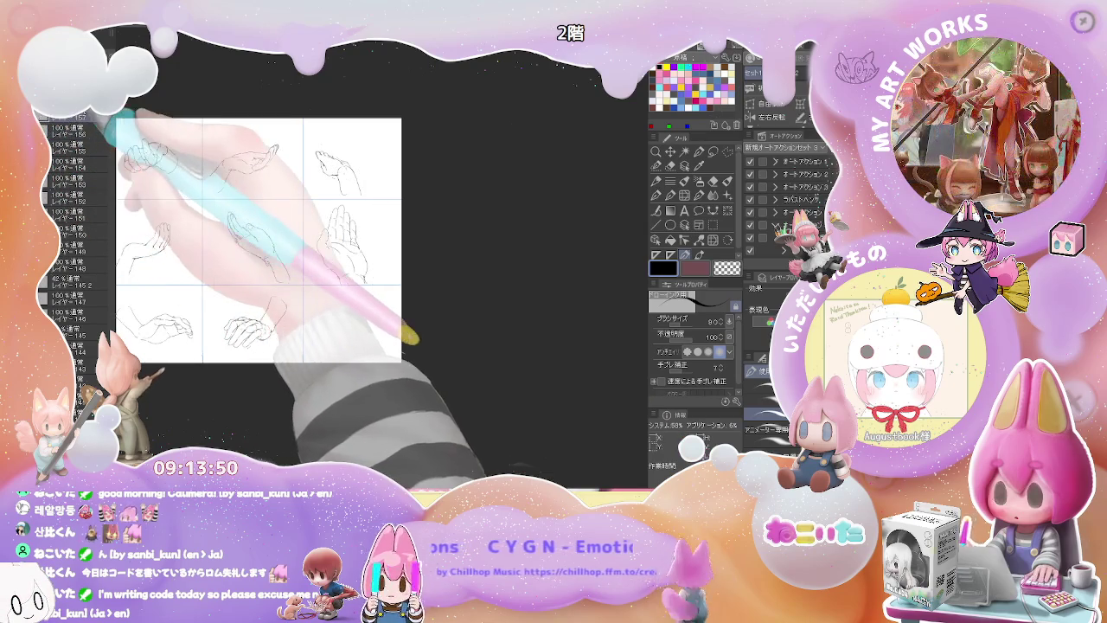
pyautogui.scroll(2, 346, 321)
pyautogui.moveTo(314, 332)
pyautogui.mouseDown()
pyautogui.moveTo(303, 316)
pyautogui.moveTo(270, 311)
pyautogui.moveTo(262, 324)
pyautogui.mouseUp()
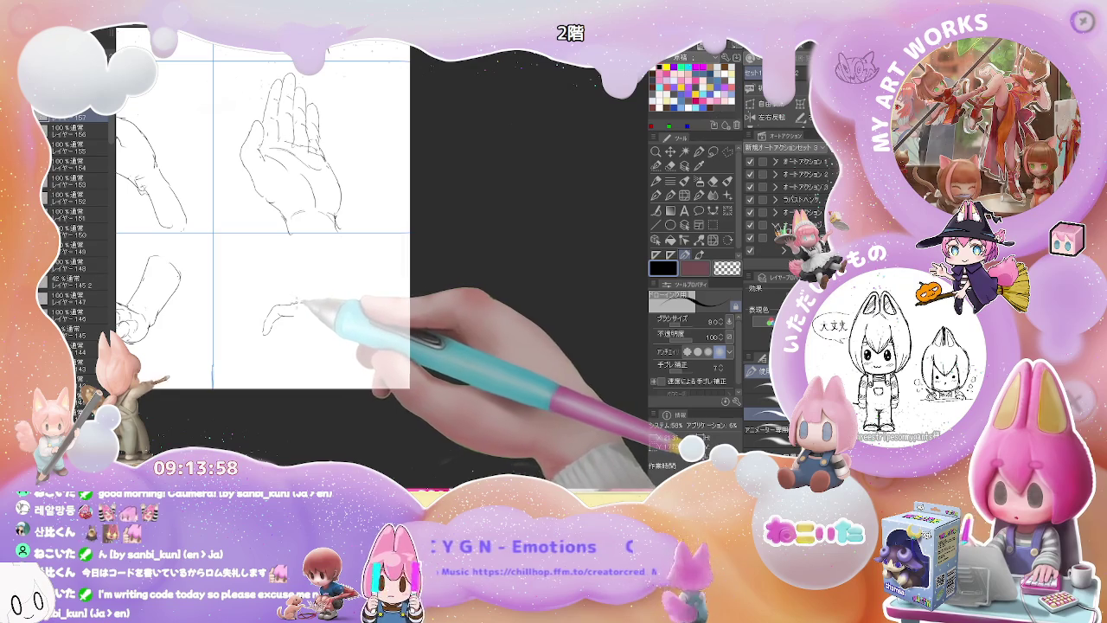
# - Trace clean contour, top, palm and wrist lines over the bottom-right hand
pyautogui.moveTo(278, 304)
pyautogui.mouseDown()
pyautogui.moveTo(304, 294)
pyautogui.moveTo(292, 316)
pyautogui.mouseUp()
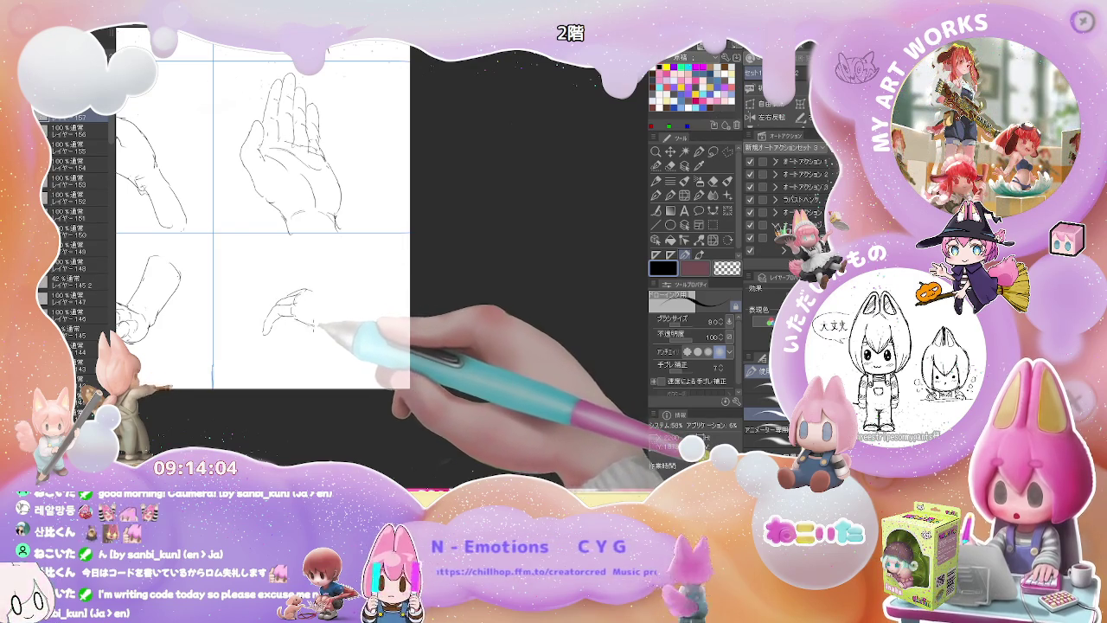
pyautogui.press('e')
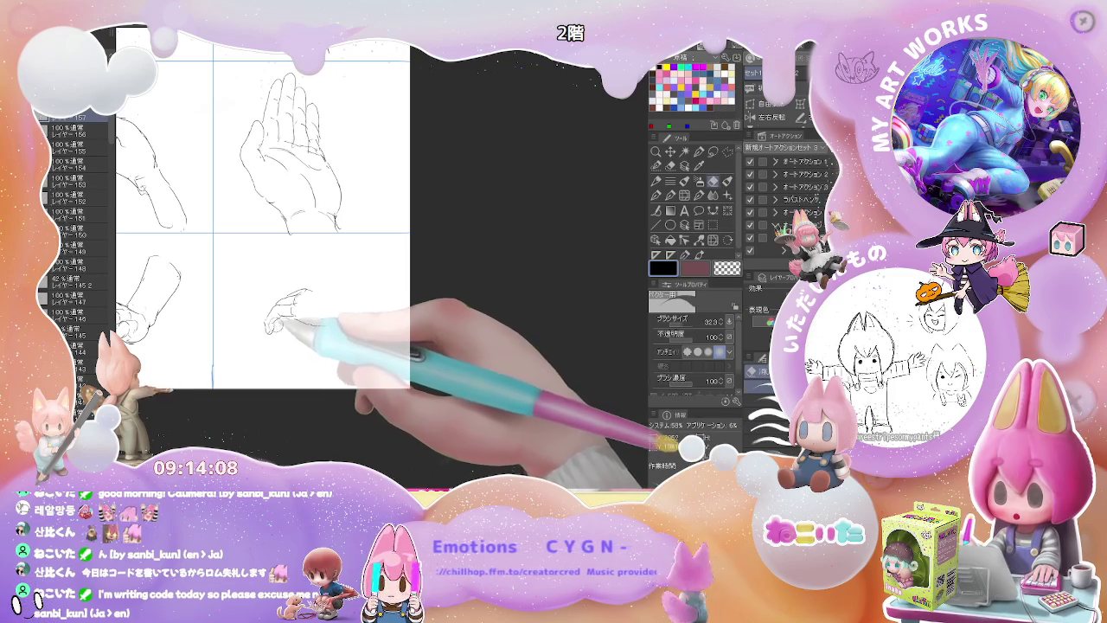
pyautogui.press('p')
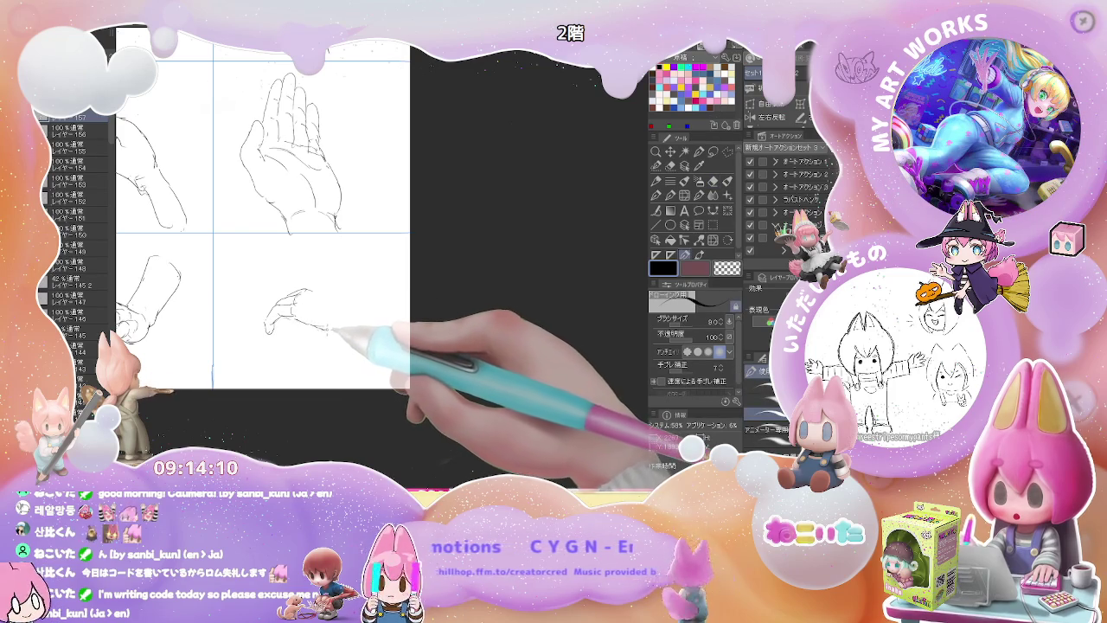
pyautogui.press('e')
pyautogui.press('p')
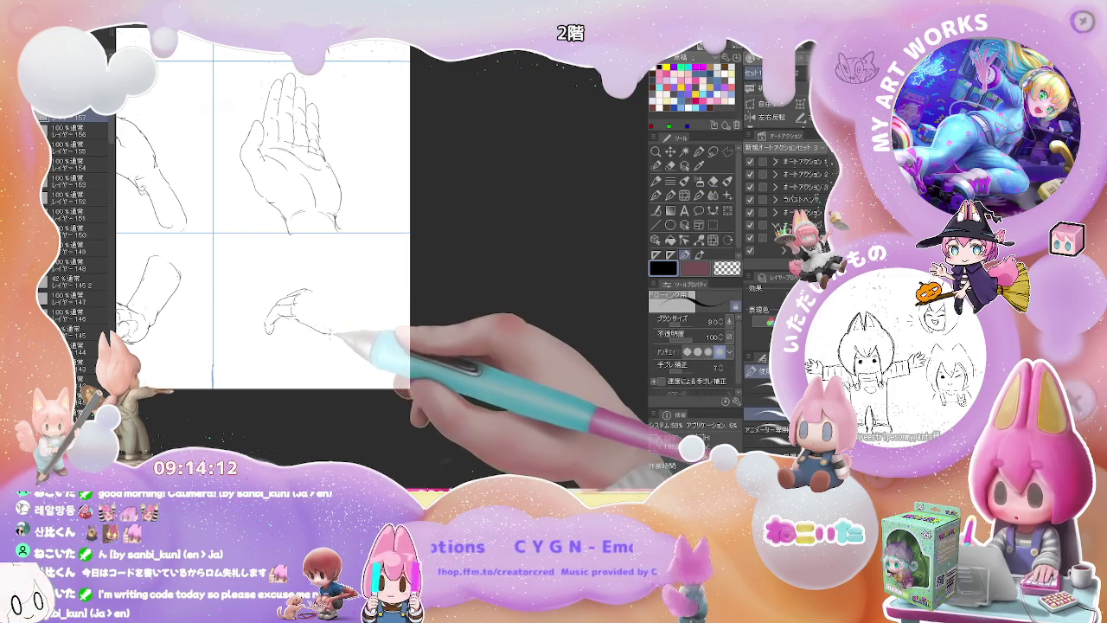
pyautogui.moveTo(285, 327); pyautogui.dragTo(368, 332)
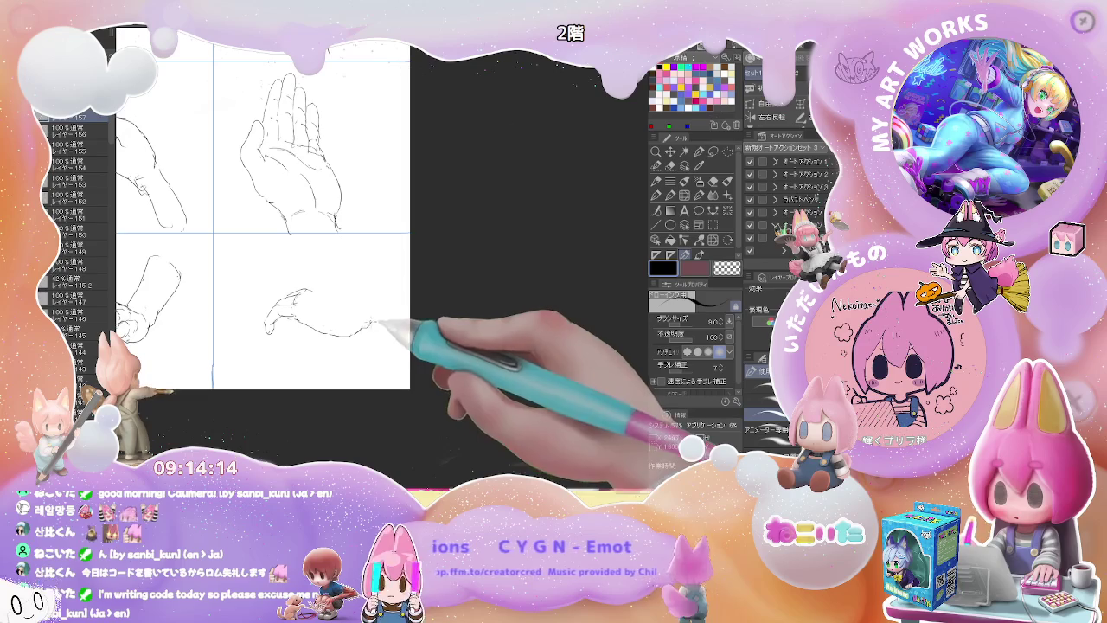
pyautogui.moveTo(311, 290)
pyautogui.mouseDown()
pyautogui.moveTo(372, 320)
pyautogui.moveTo(396, 259)
pyautogui.mouseUp()
pyautogui.moveTo(333, 331)
pyautogui.mouseDown()
pyautogui.moveTo(368, 335)
pyautogui.moveTo(407, 285)
pyautogui.mouseUp()
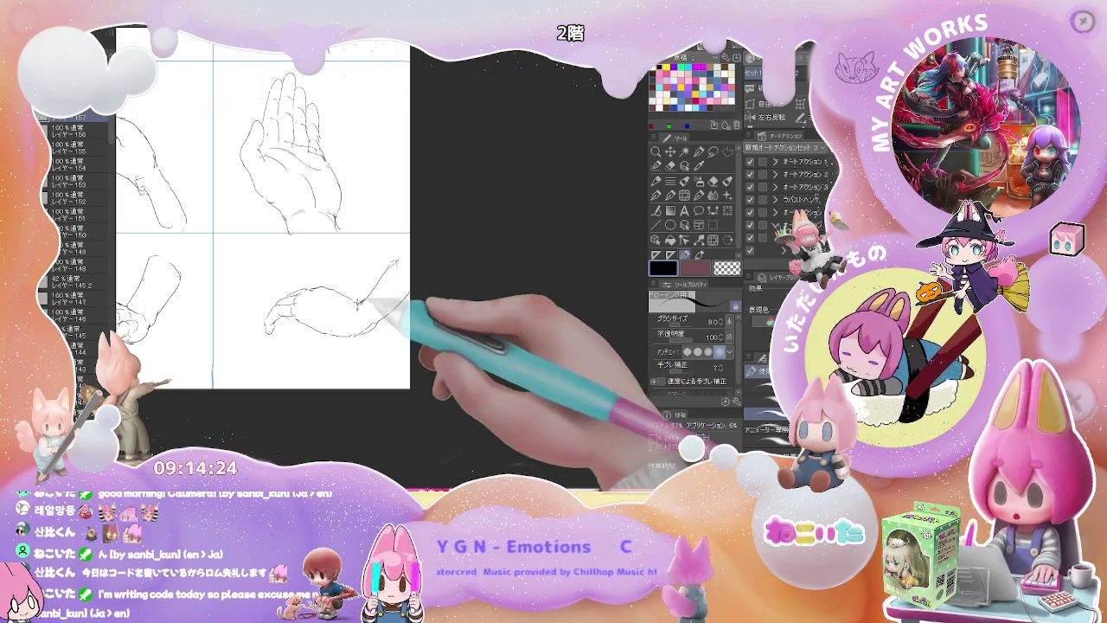
pyautogui.moveTo(299, 318)
pyautogui.mouseDown()
pyautogui.moveTo(287, 336)
pyautogui.moveTo(355, 330)
pyautogui.mouseUp()
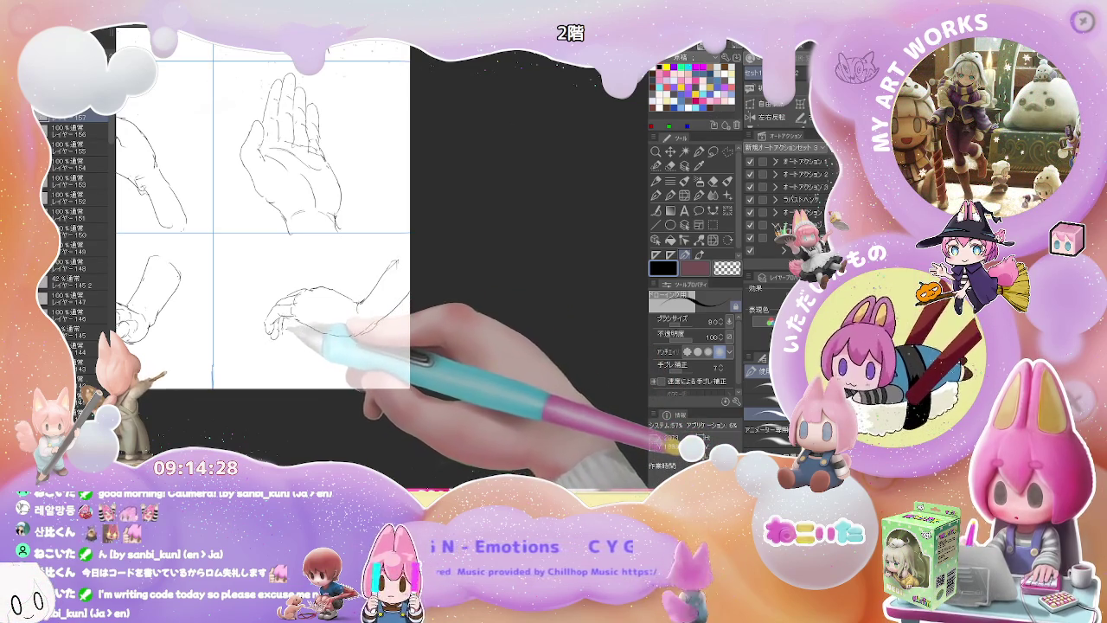
pyautogui.moveTo(280, 335); pyautogui.dragTo(302, 318)
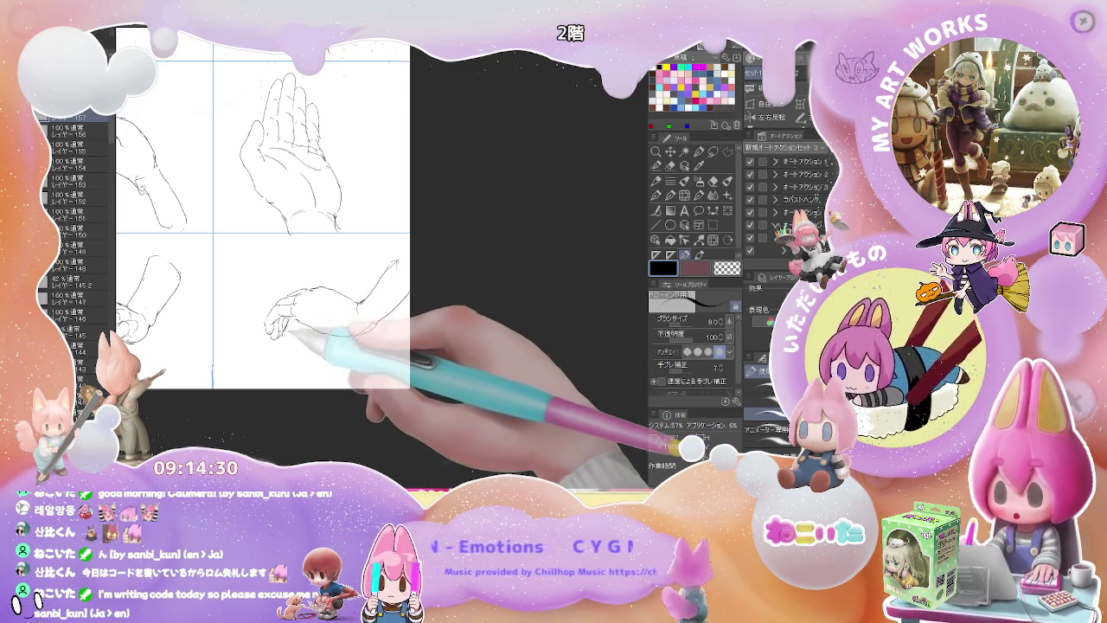
pyautogui.hotkey('ctrl', '-')
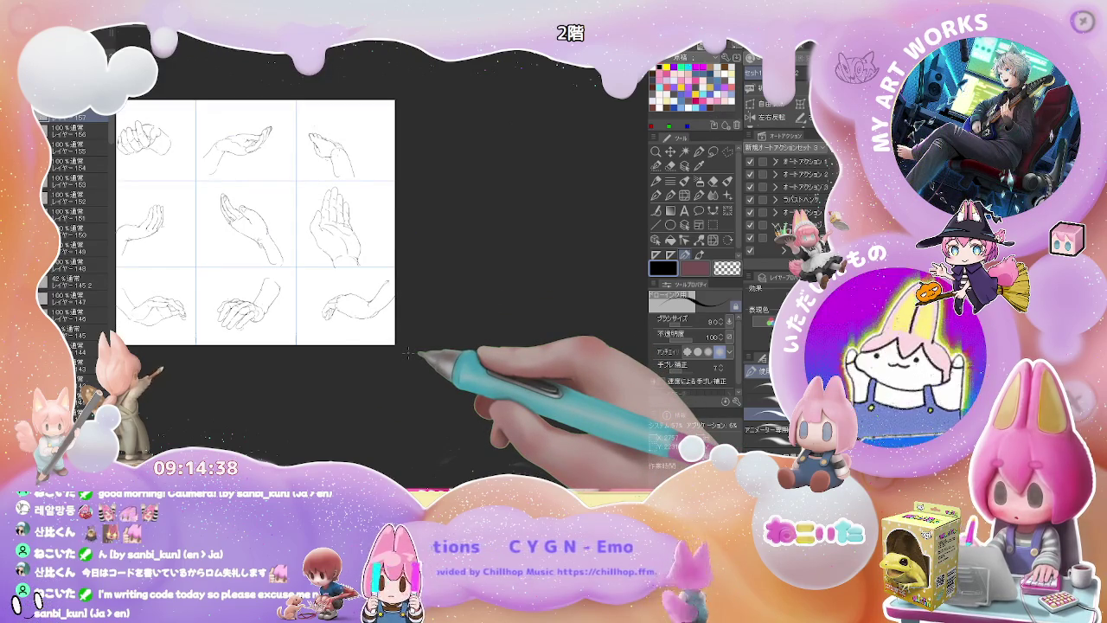
# - Hide the finished hand drawings and add a new layer for the foot sketches
pyautogui.click(47, 145)
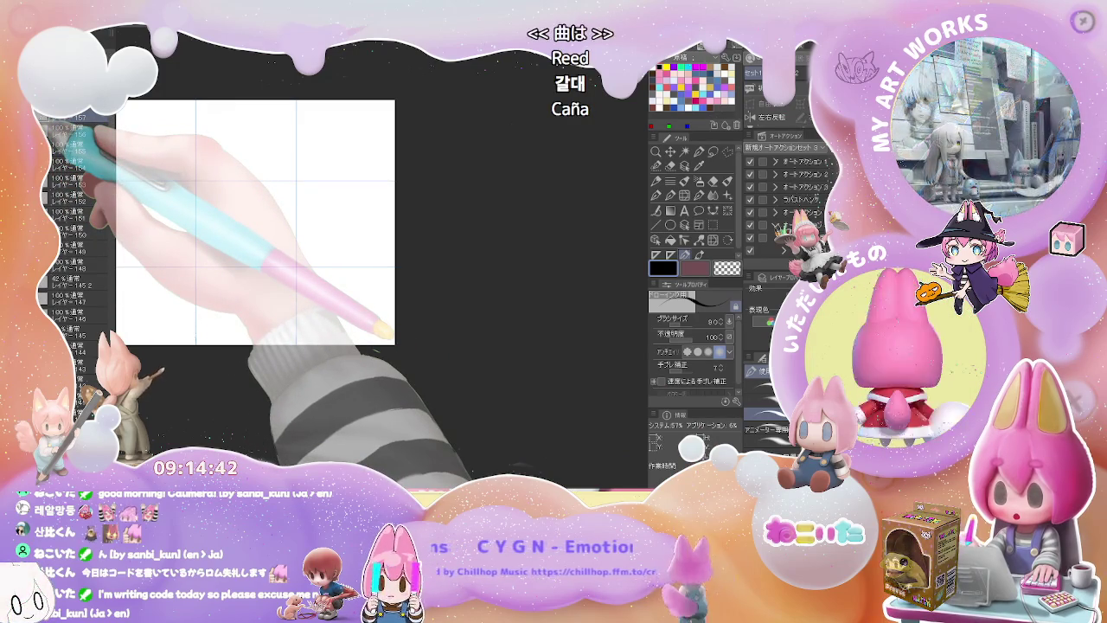
pyautogui.hotkey('ctrl', 'shift', 'n')
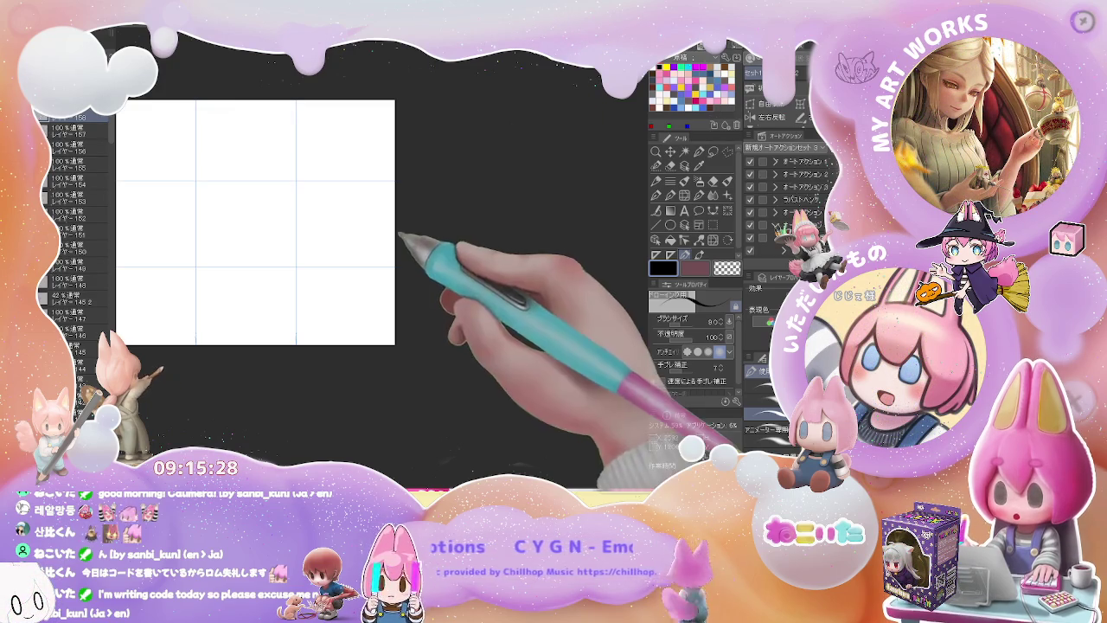
pyautogui.scroll(2, 266, 157)
# - Sketch the big toe and the row of remaining toes of a sole-view foot
pyautogui.scroll(2, 265, 156)
pyautogui.scroll(1, 266, 156)
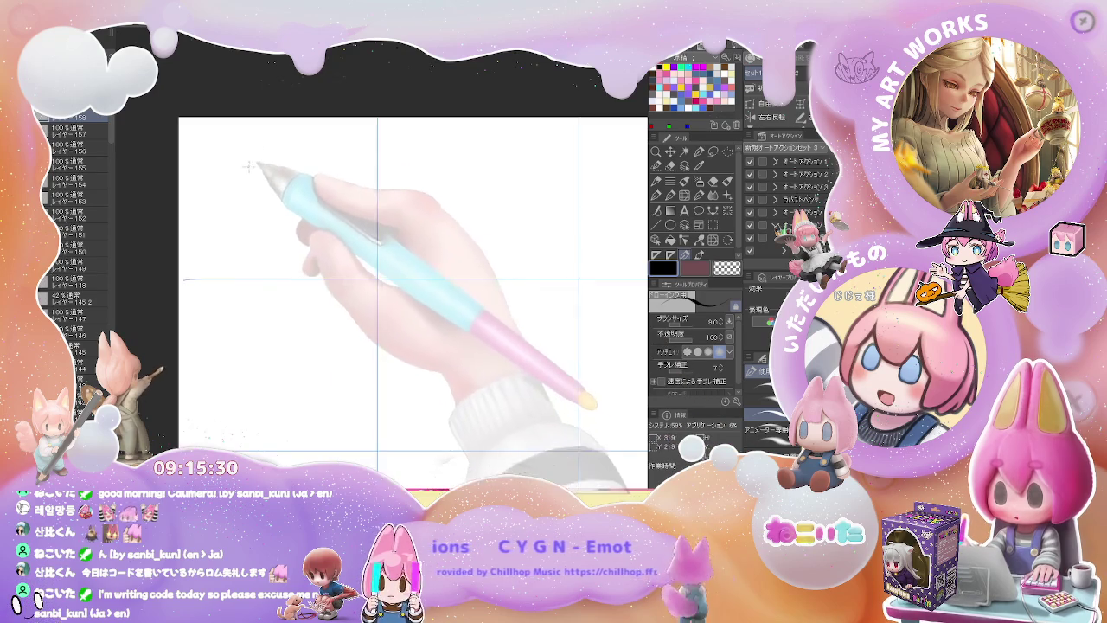
pyautogui.scroll(1, 250, 156)
pyautogui.moveTo(234, 161); pyautogui.dragTo(239, 177)
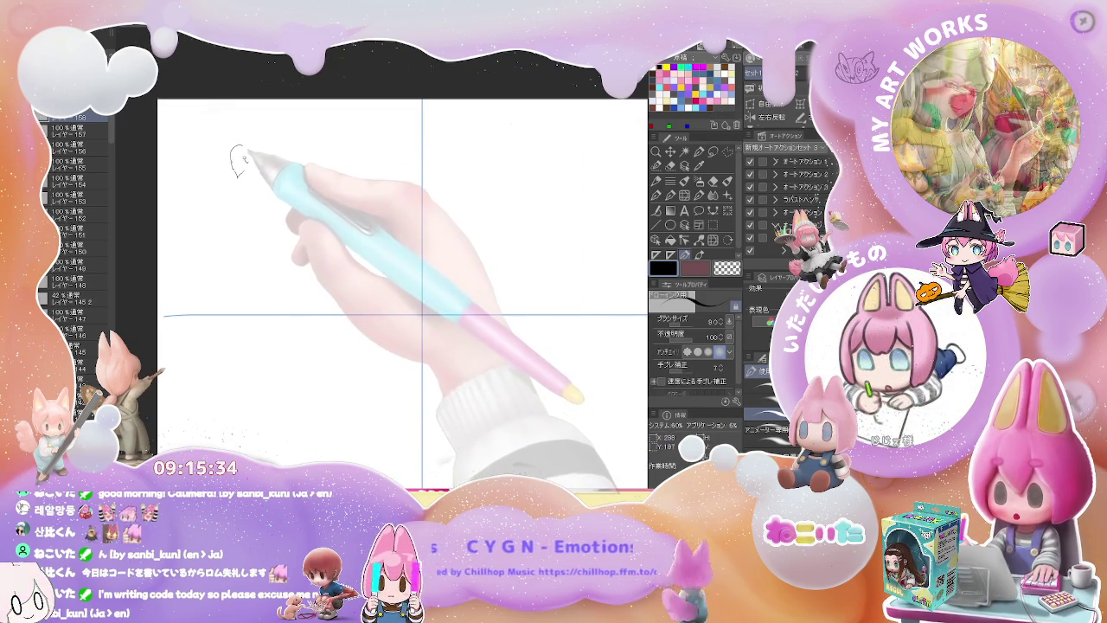
pyautogui.moveTo(245, 158); pyautogui.dragTo(292, 170)
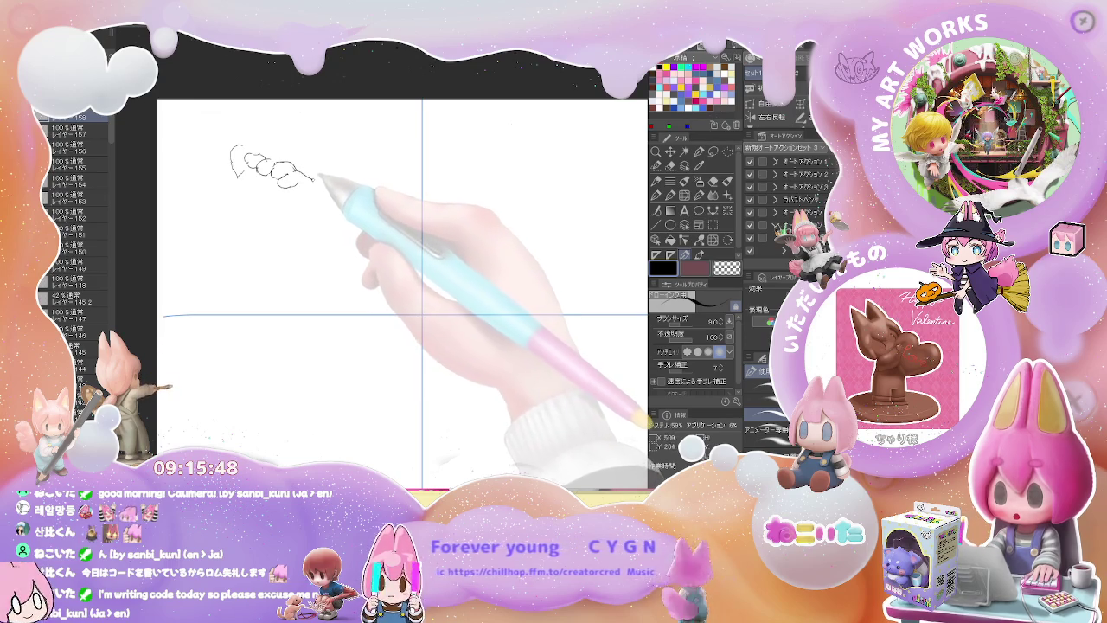
pyautogui.moveTo(244, 160)
pyautogui.mouseDown()
pyautogui.moveTo(298, 172)
pyautogui.moveTo(258, 209)
pyautogui.moveTo(282, 294)
pyautogui.mouseUp()
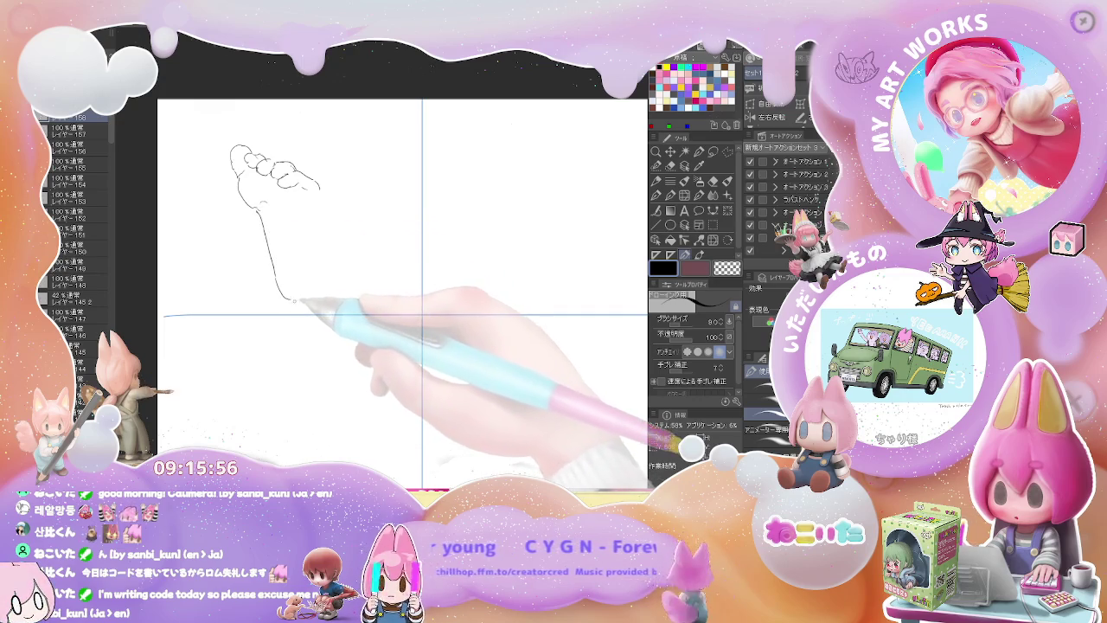
pyautogui.press('e')
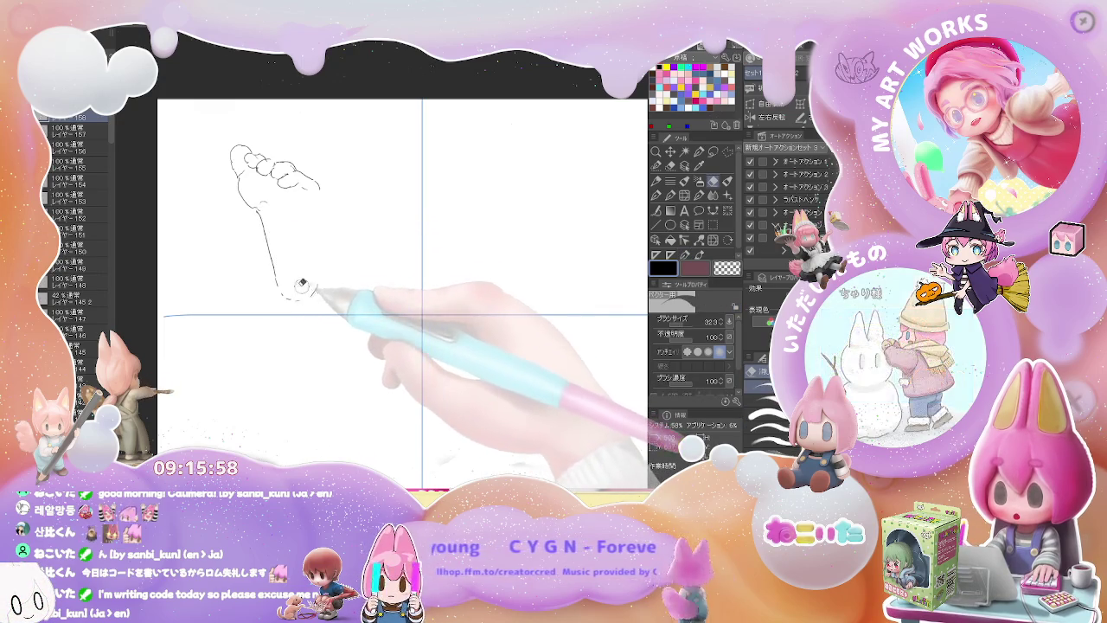
pyautogui.press('p')
# - Draw the rounded heel and extend the foot's right outline down to it
pyautogui.moveTo(277, 279); pyautogui.dragTo(327, 283)
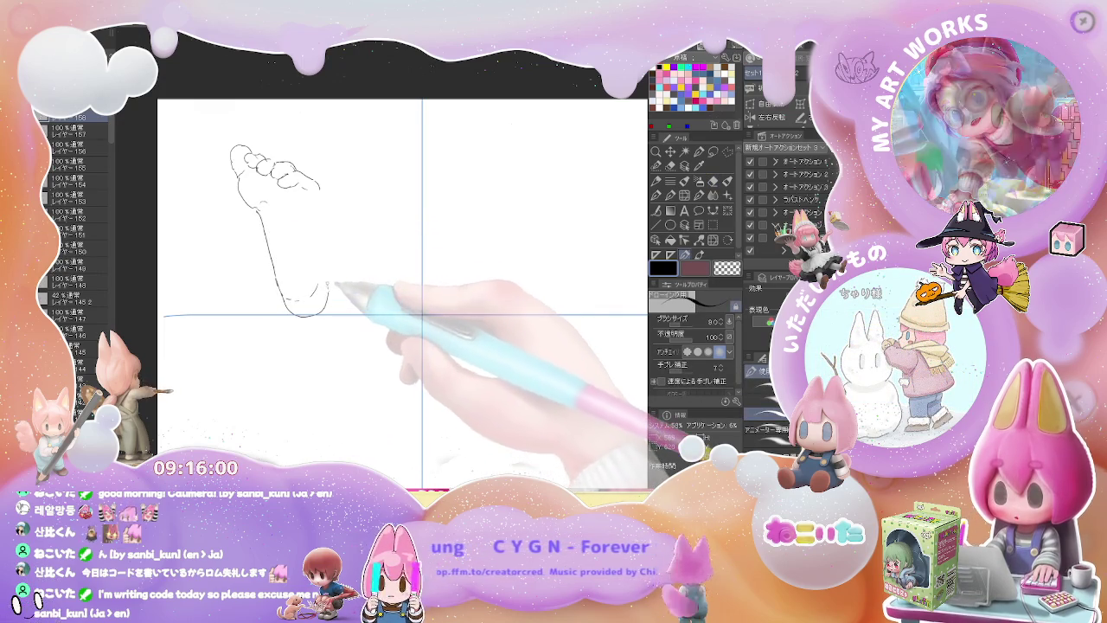
pyautogui.moveTo(325, 199); pyautogui.dragTo(329, 235)
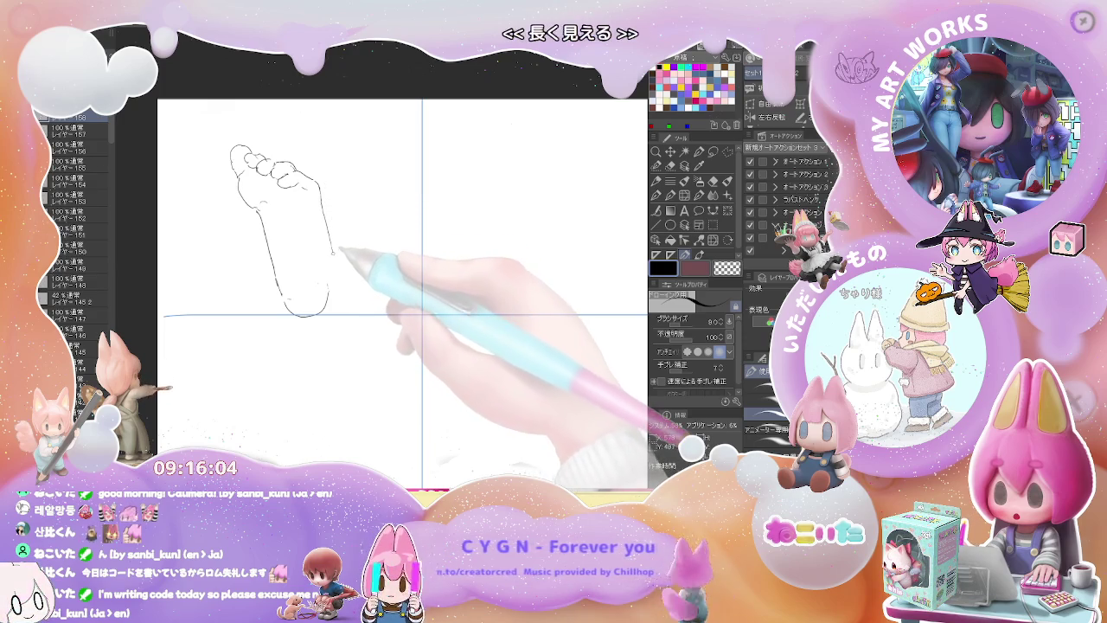
pyautogui.press('e')
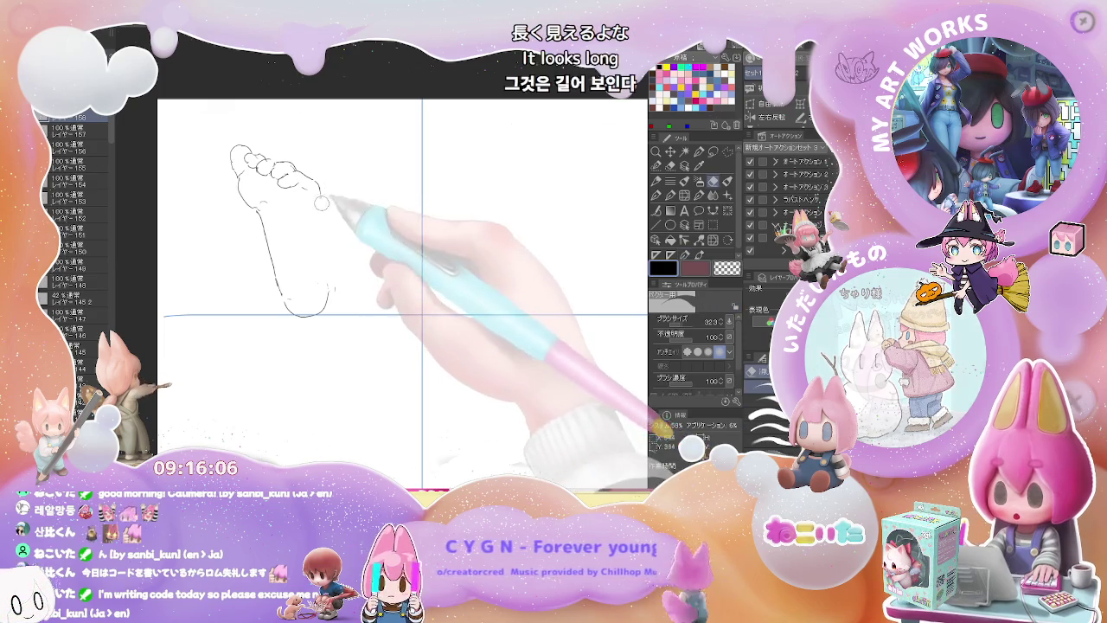
pyautogui.press('p')
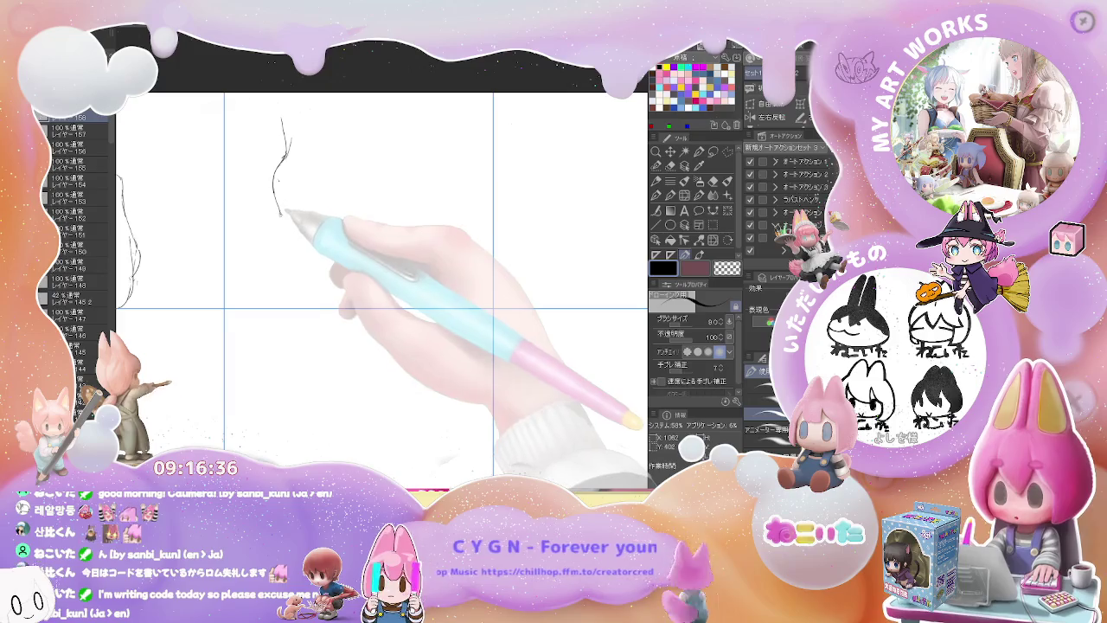
pyautogui.moveTo(281, 214)
pyautogui.mouseDown()
pyautogui.moveTo(283, 256)
pyautogui.moveTo(317, 276)
pyautogui.mouseUp()
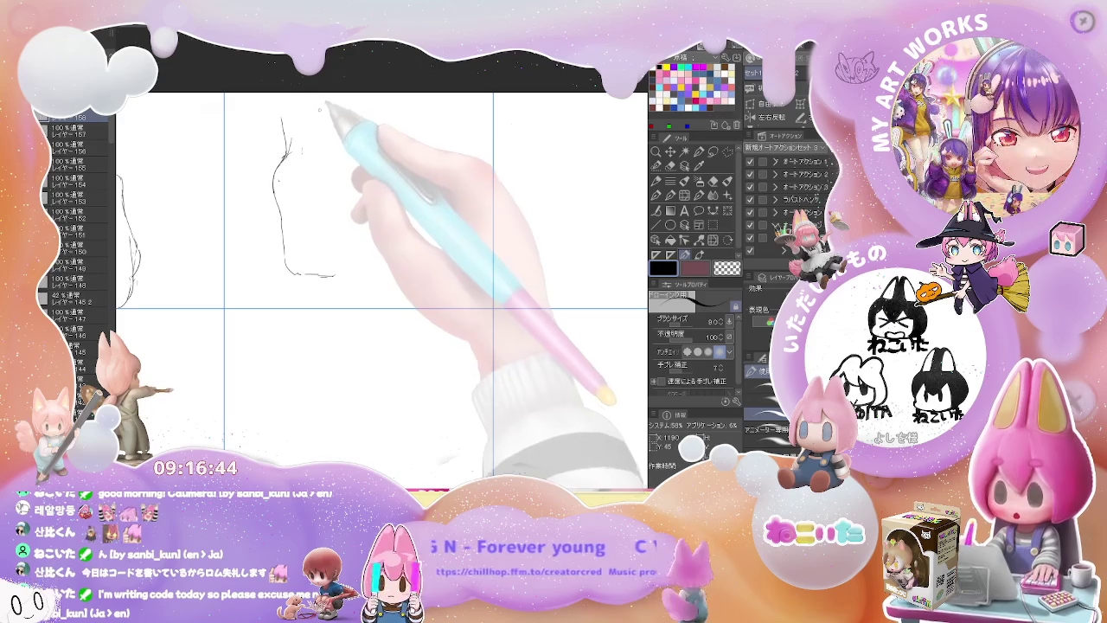
# - Draw the rear-view leg, ankle contour and rounded heel in the second cell
pyautogui.press('e')
pyautogui.press('p')
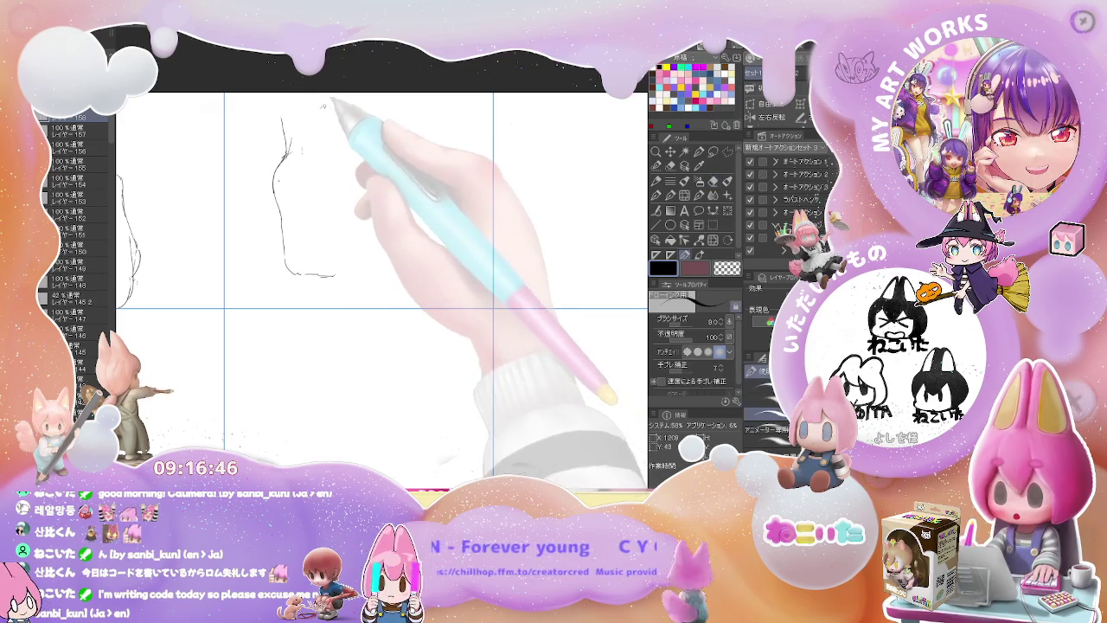
pyautogui.moveTo(322, 106); pyautogui.dragTo(324, 143)
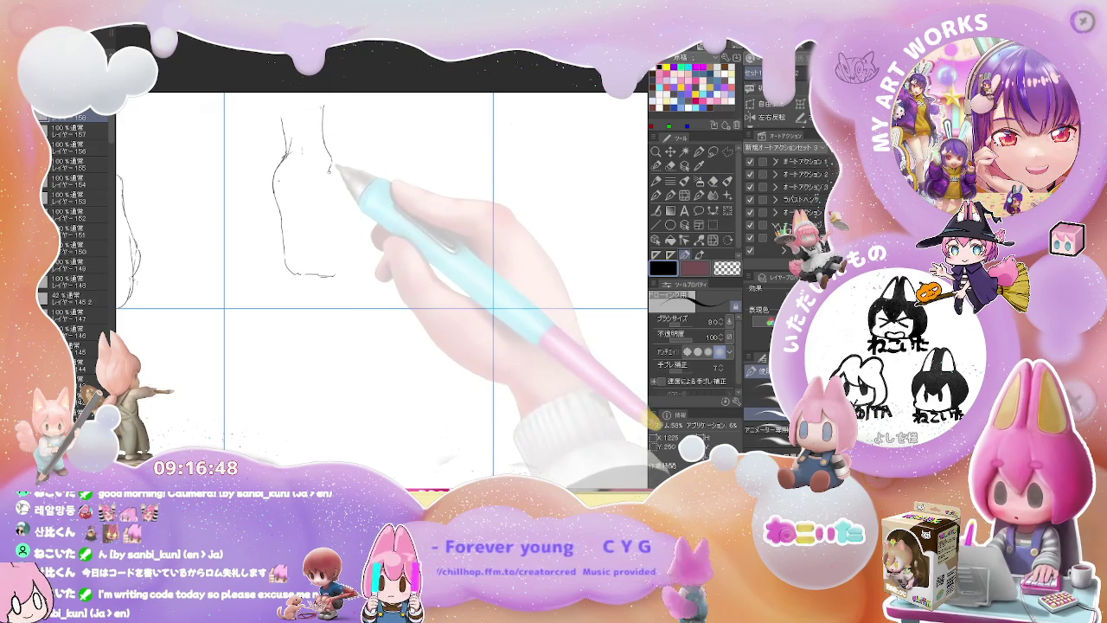
pyautogui.moveTo(329, 173); pyautogui.dragTo(345, 255)
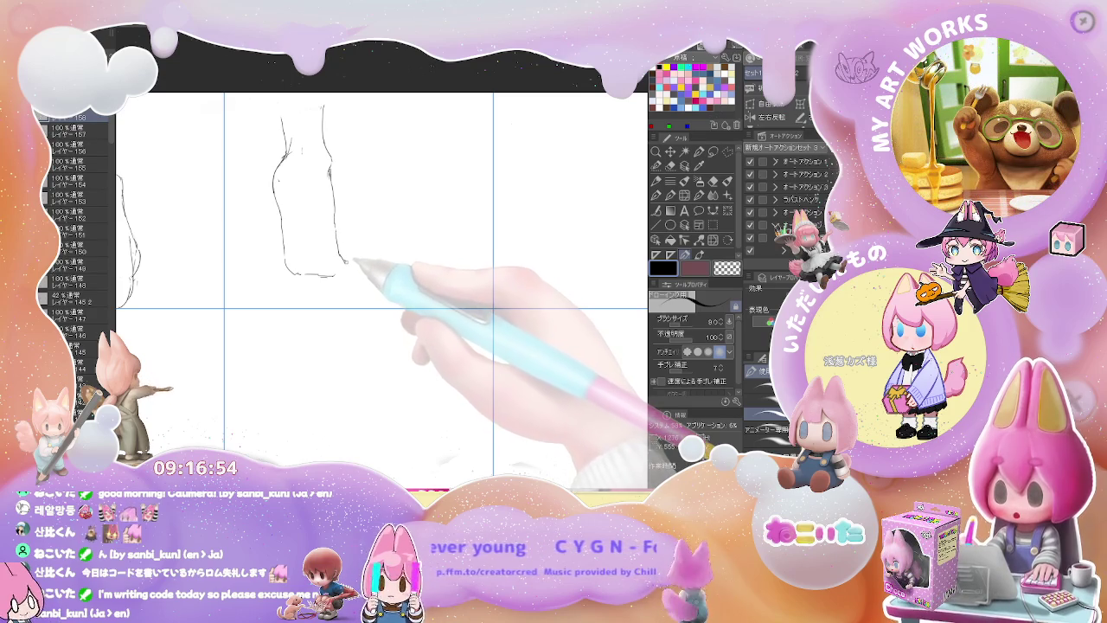
pyautogui.moveTo(346, 262); pyautogui.dragTo(353, 273)
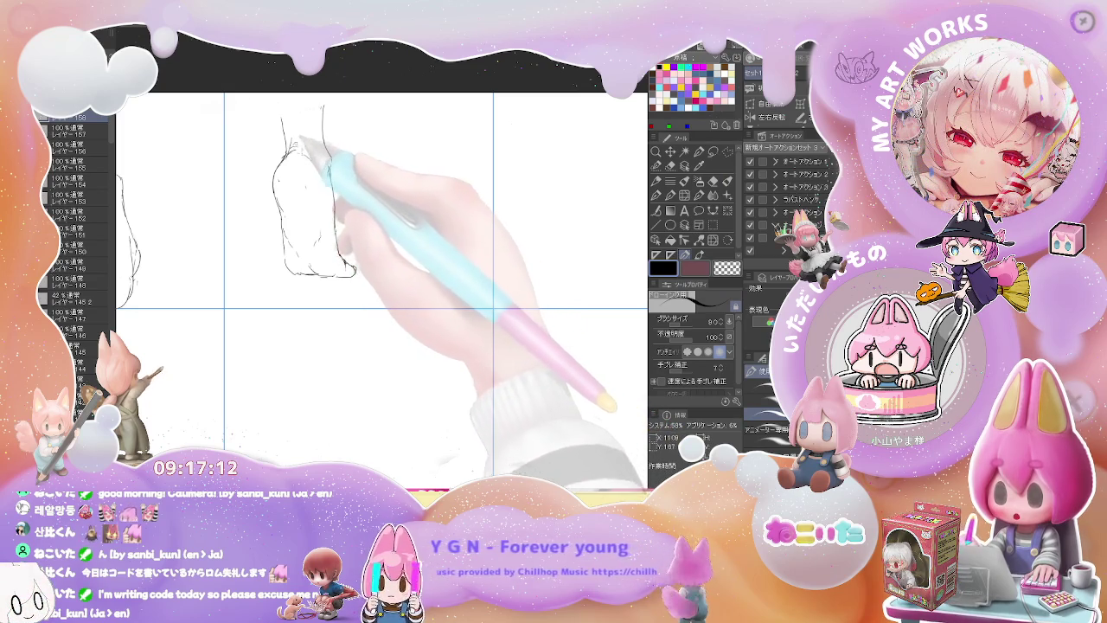
pyautogui.moveTo(280, 95)
pyautogui.mouseDown()
pyautogui.moveTo(282, 117)
pyautogui.moveTo(327, 94)
pyautogui.mouseUp()
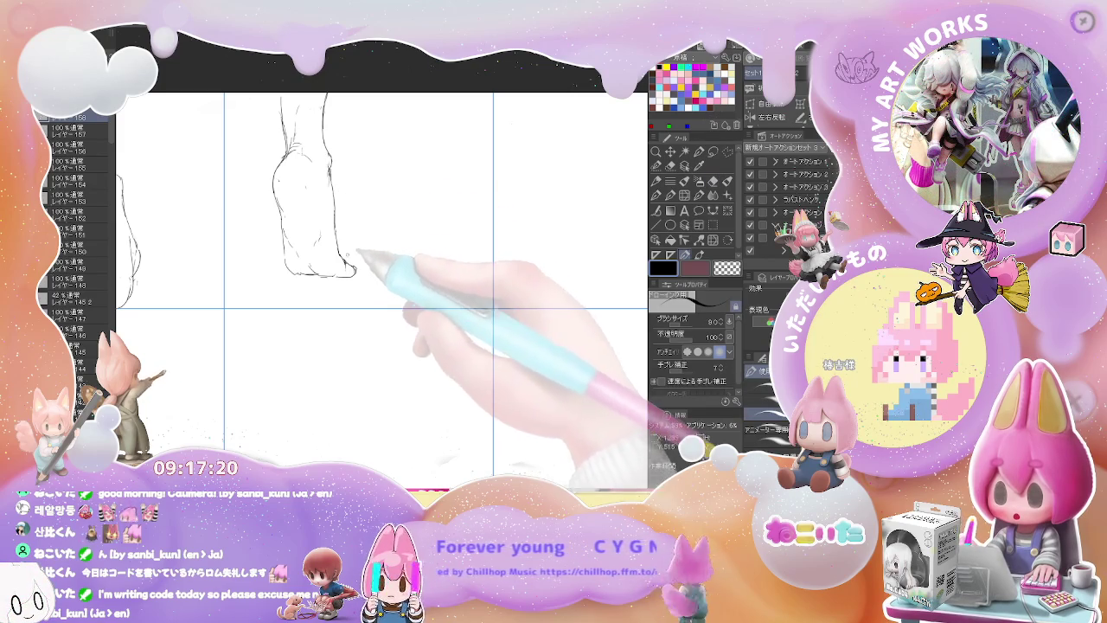
pyautogui.moveTo(396, 281); pyautogui.dragTo(322, 264)
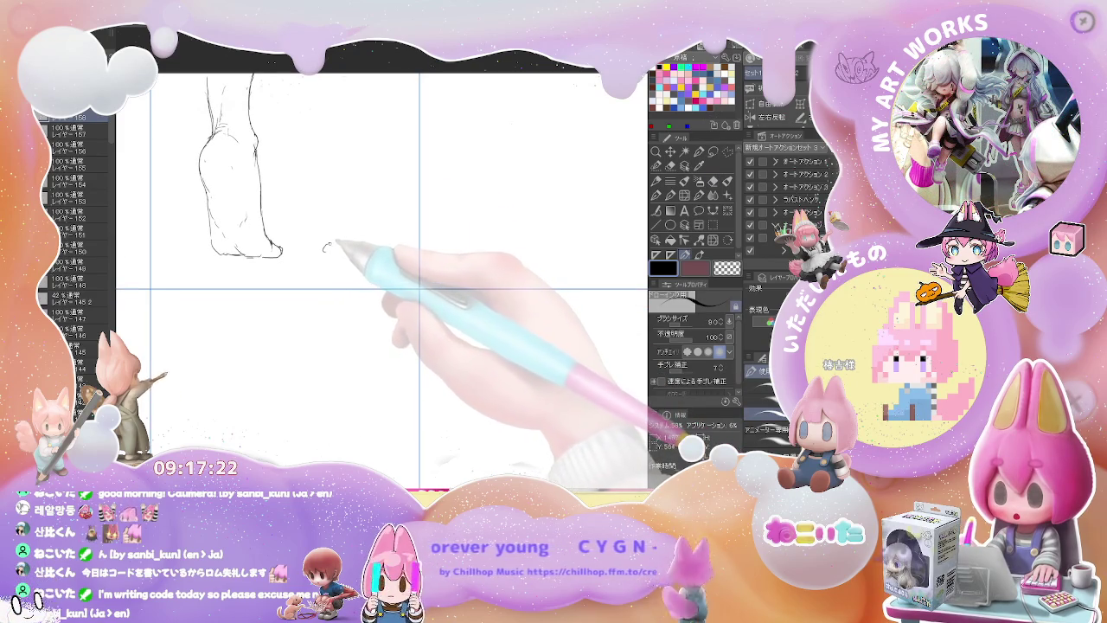
# - Draw the standing leg's back line down to a curl for the toes
pyautogui.moveTo(349, 202); pyautogui.dragTo(359, 78)
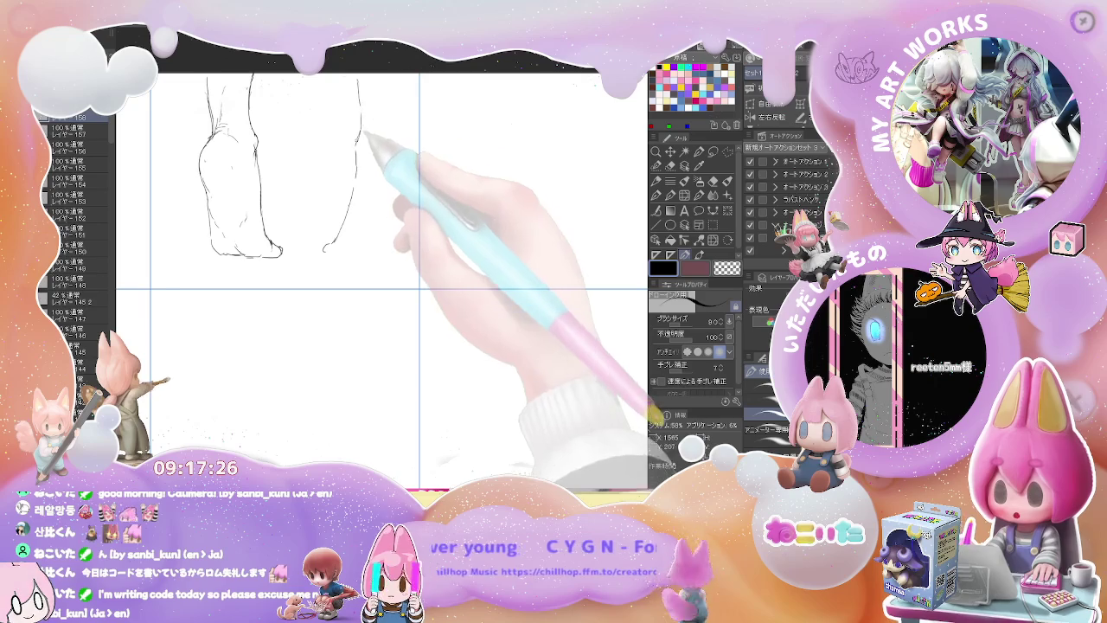
pyautogui.moveTo(508, 170); pyautogui.dragTo(321, 165)
pyautogui.moveTo(290, 102); pyautogui.dragTo(310, 199)
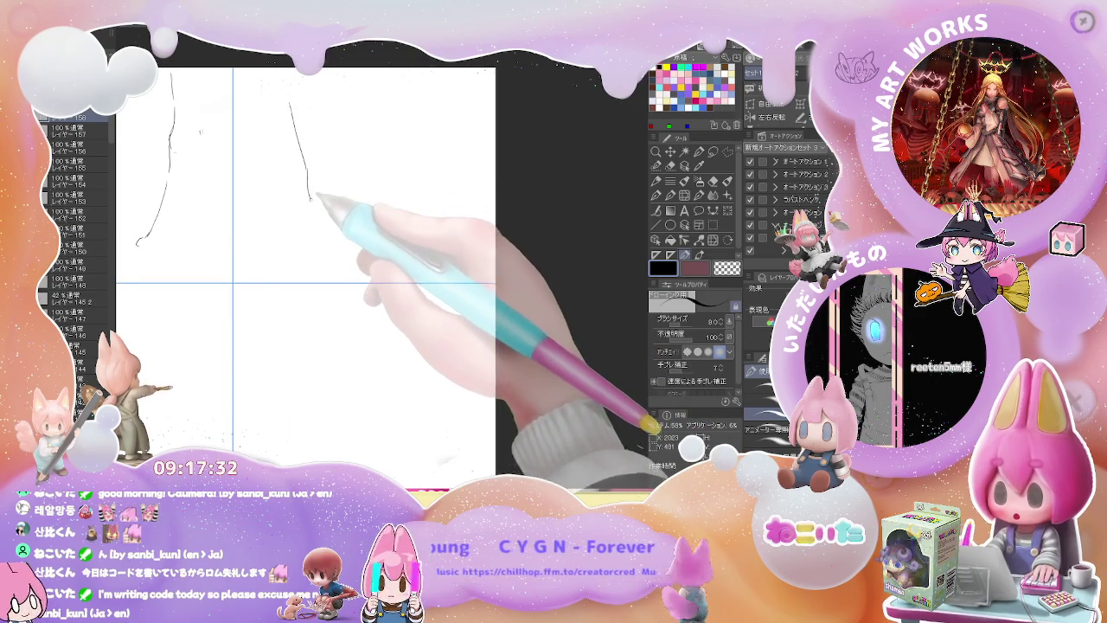
pyautogui.press('e')
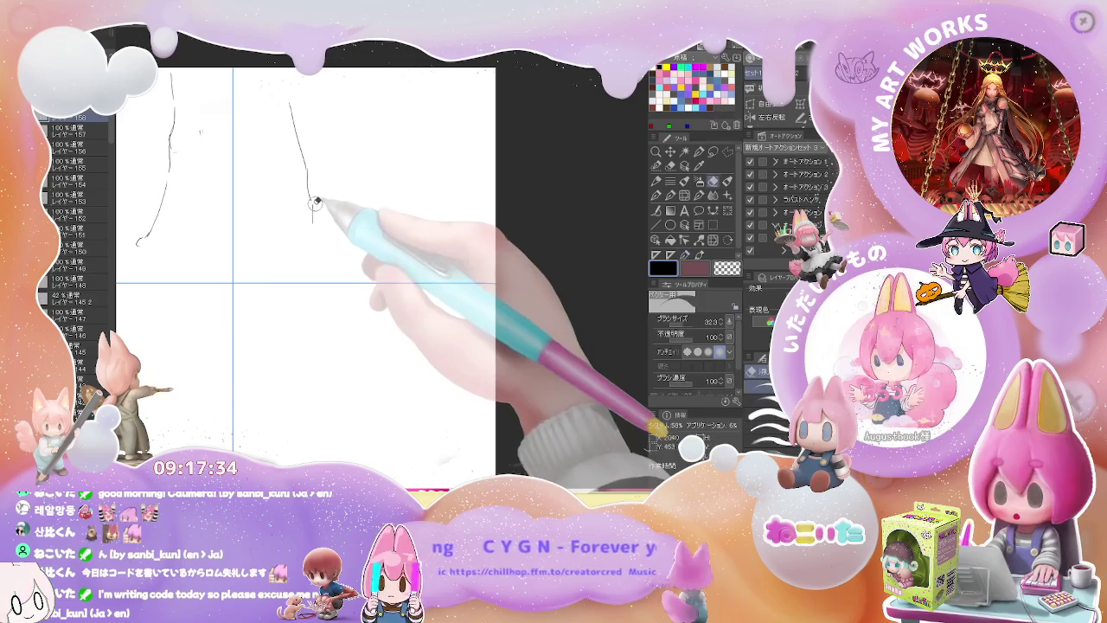
pyautogui.press('p')
pyautogui.moveTo(310, 200); pyautogui.dragTo(312, 253)
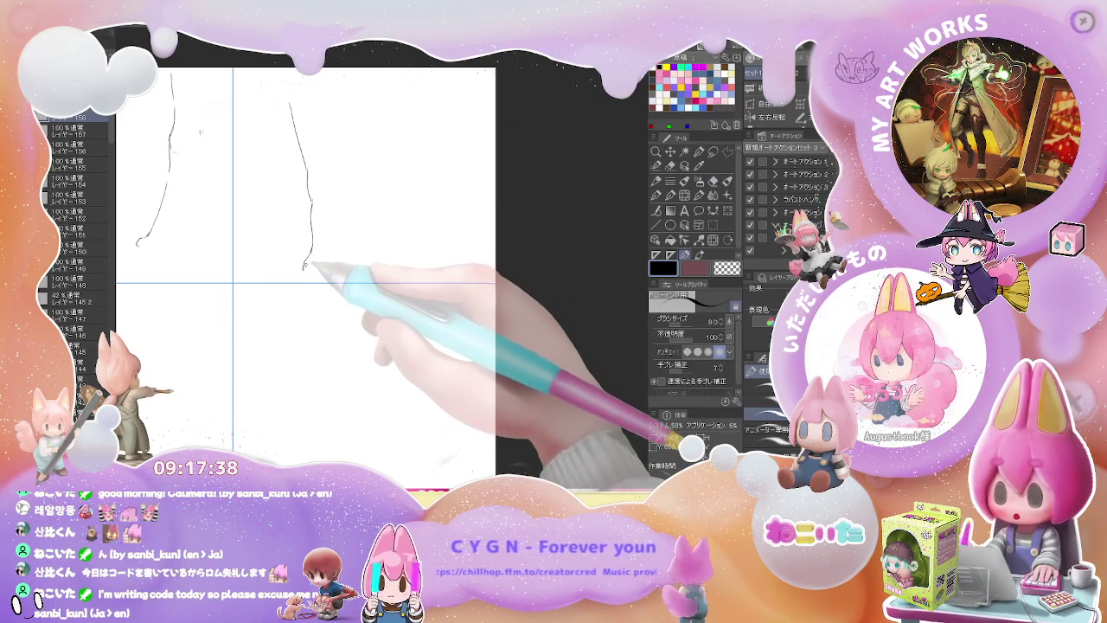
pyautogui.moveTo(304, 269); pyautogui.dragTo(329, 266)
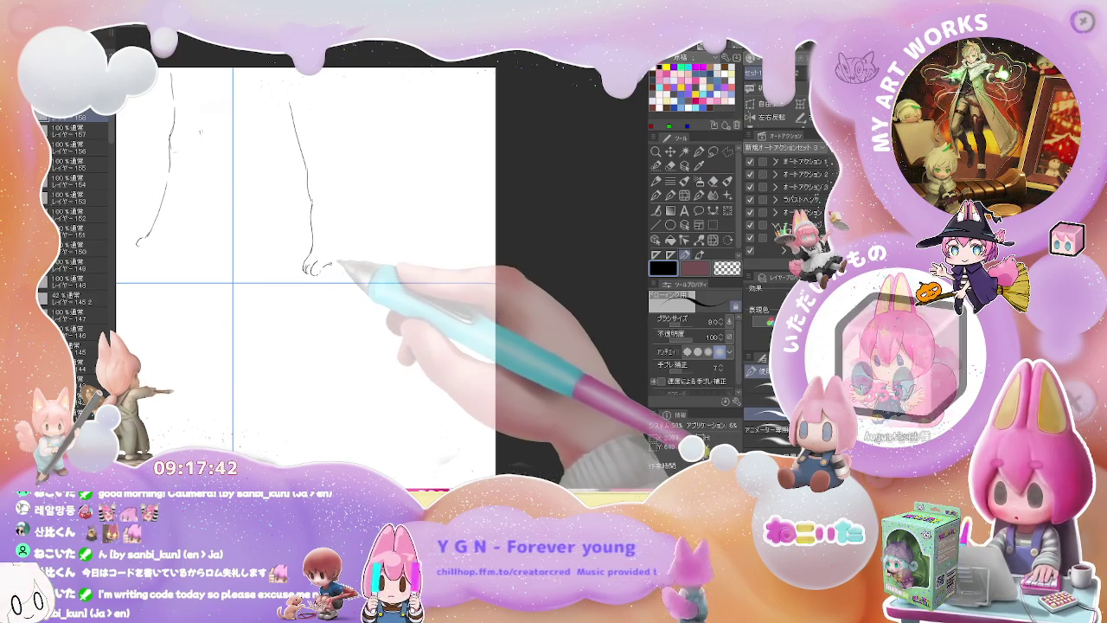
# - Sketch the front toes, erasing parts of the curl and ankle line
pyautogui.press('e')
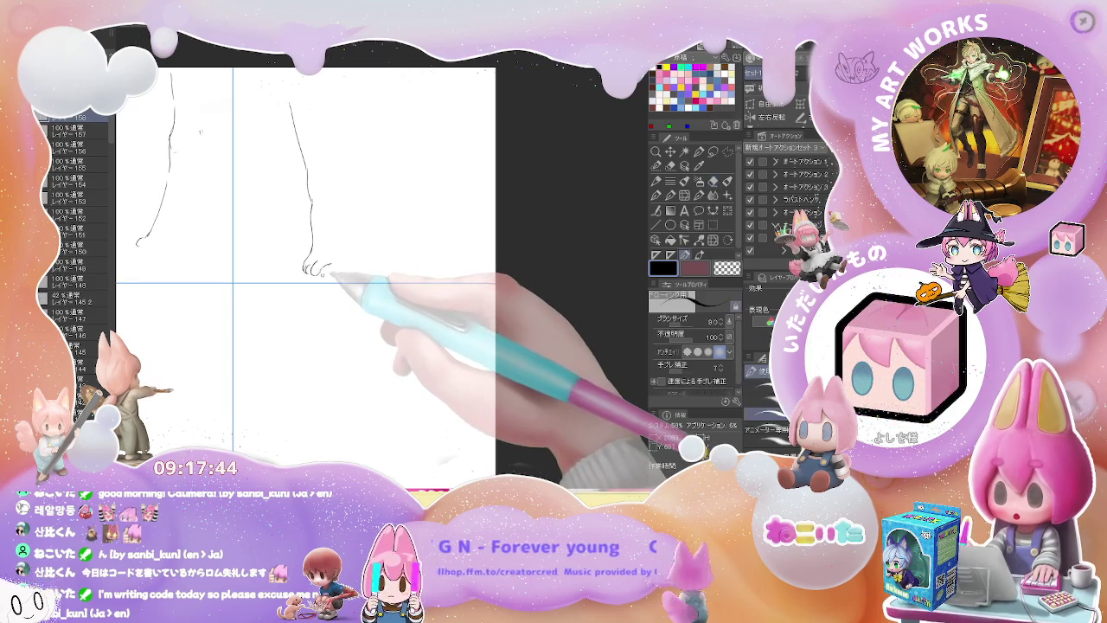
pyautogui.moveTo(340, 278); pyautogui.dragTo(329, 265)
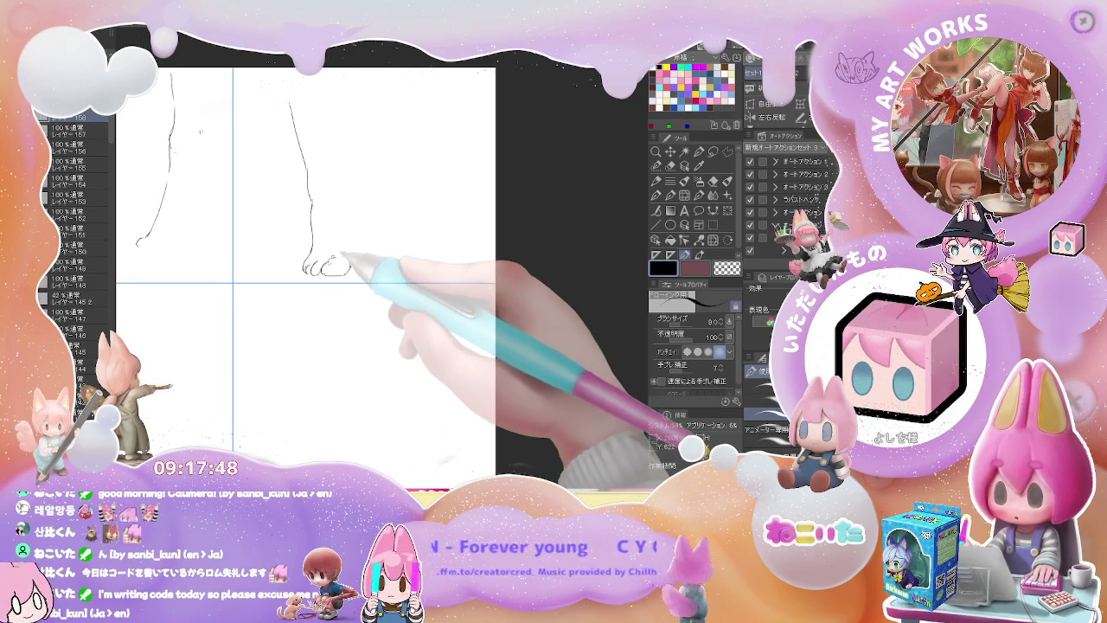
pyautogui.moveTo(345, 230)
pyautogui.mouseDown()
pyautogui.moveTo(349, 246)
pyautogui.moveTo(362, 213)
pyautogui.moveTo(359, 159)
pyautogui.mouseUp()
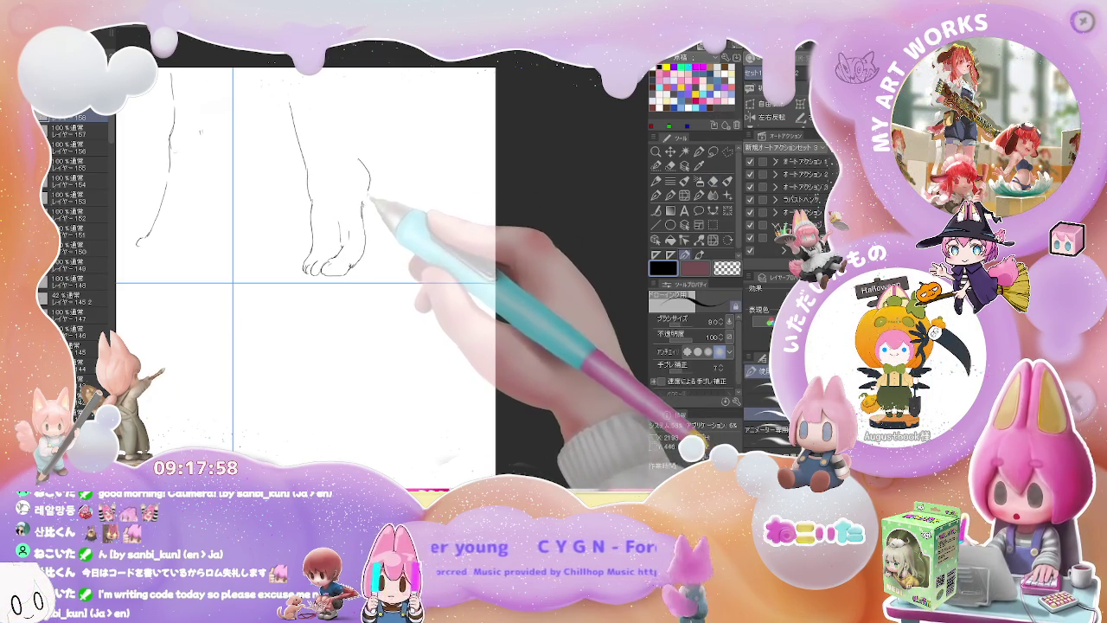
pyautogui.press('e')
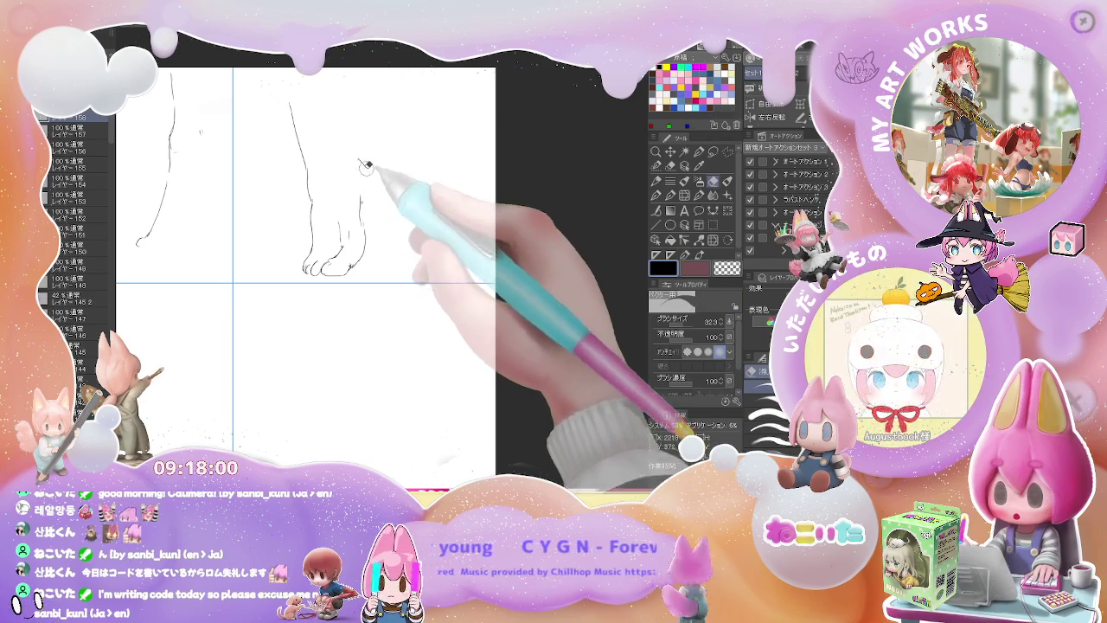
pyautogui.hotkey('ctrl', 'z')
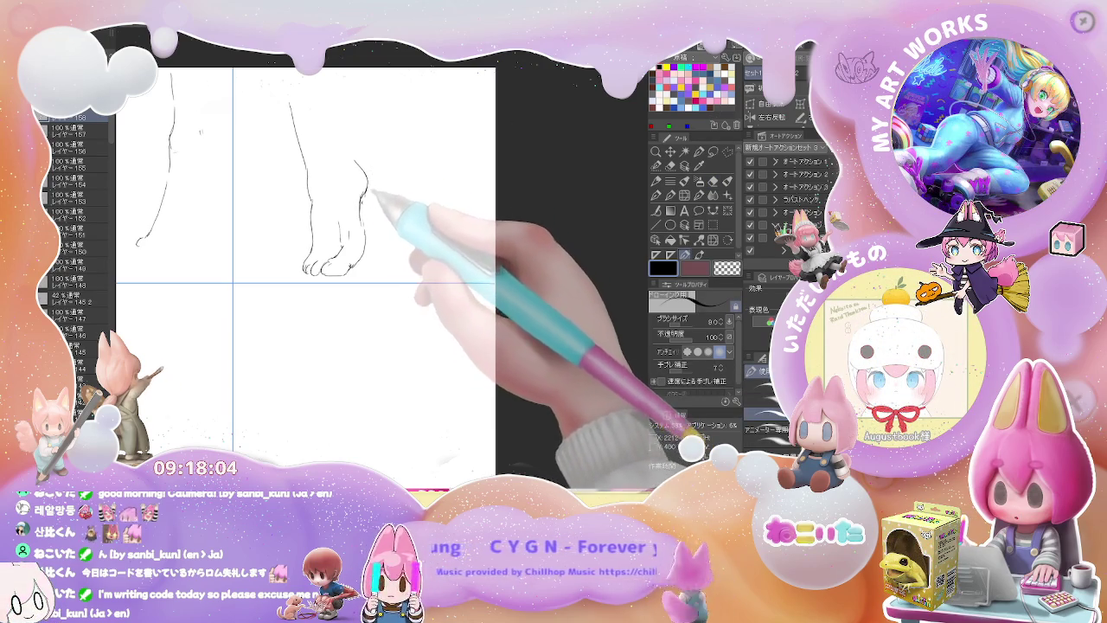
pyautogui.press('e')
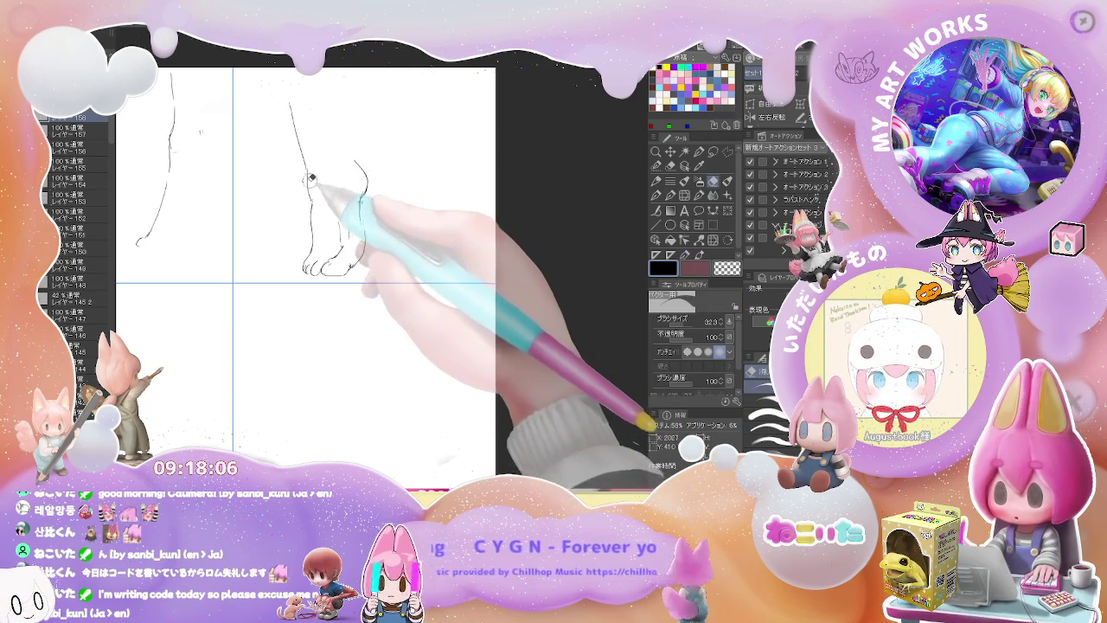
pyautogui.moveTo(309, 178); pyautogui.dragTo(295, 130)
pyautogui.press('p')
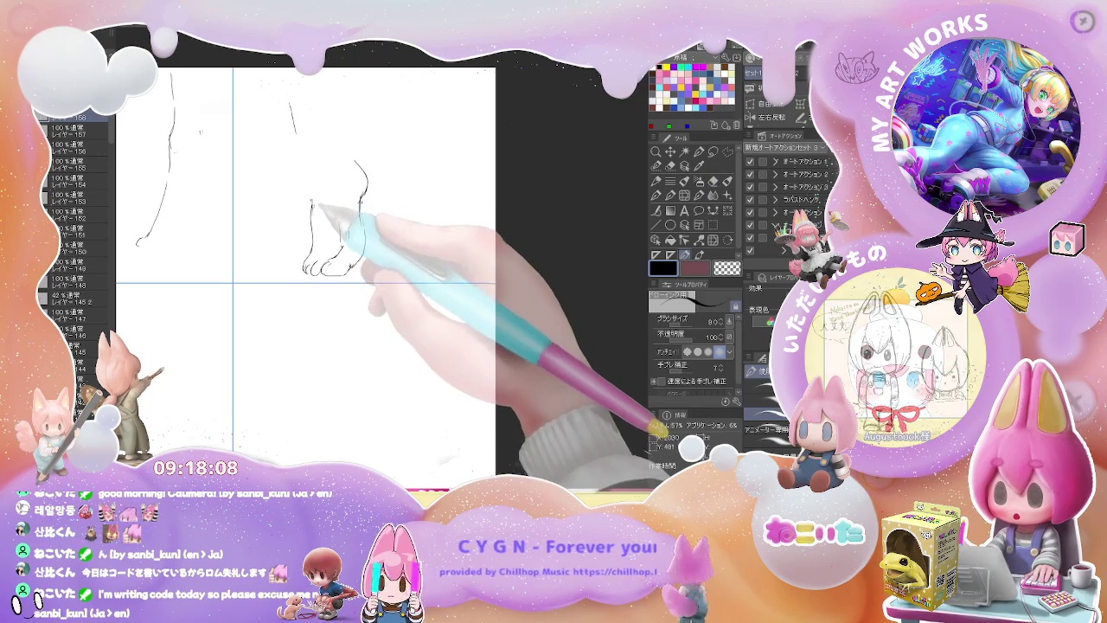
# - Redraw the toes and ankle, then draw the leg's left and right contours
pyautogui.moveTo(316, 205); pyautogui.dragTo(322, 182)
pyautogui.press('e')
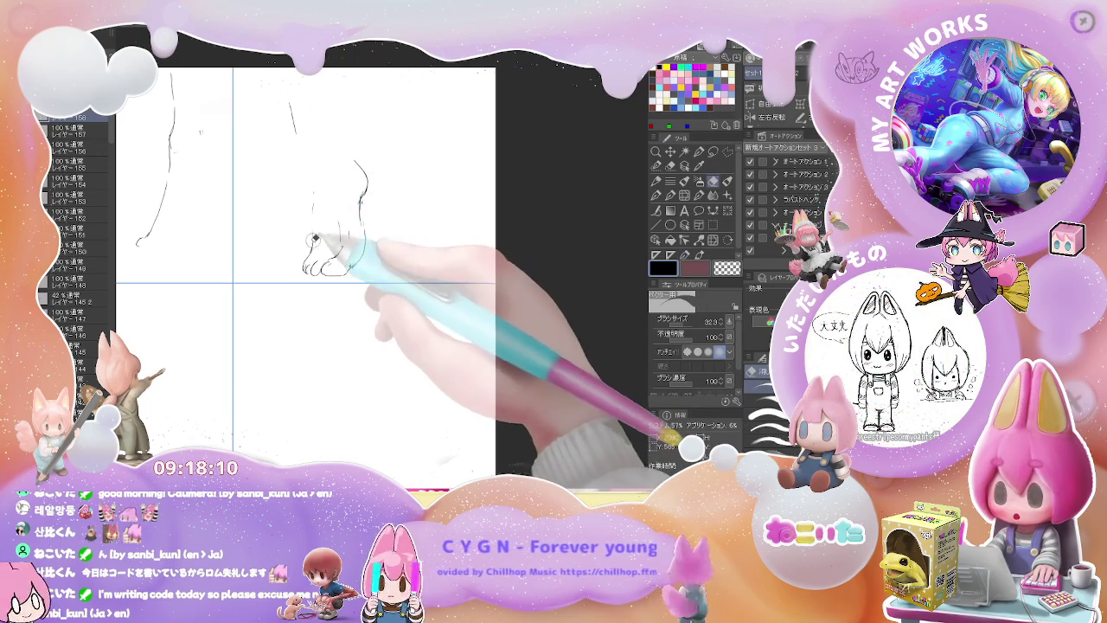
pyautogui.press('p')
pyautogui.moveTo(322, 259)
pyautogui.mouseDown()
pyautogui.moveTo(346, 247)
pyautogui.moveTo(339, 192)
pyautogui.mouseUp()
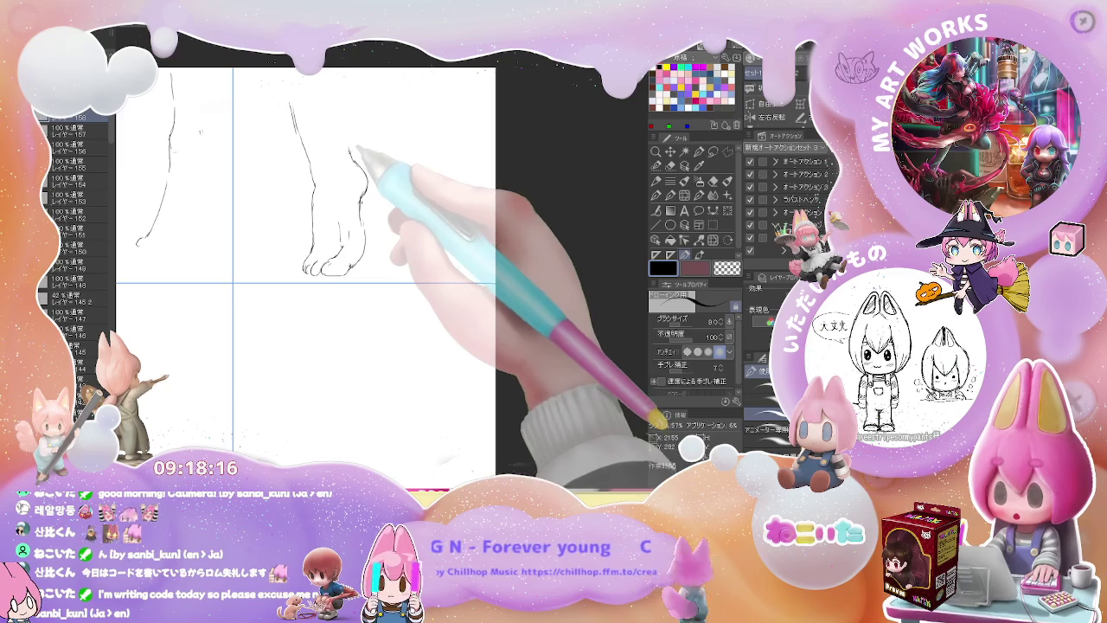
pyautogui.moveTo(365, 181); pyautogui.dragTo(346, 80)
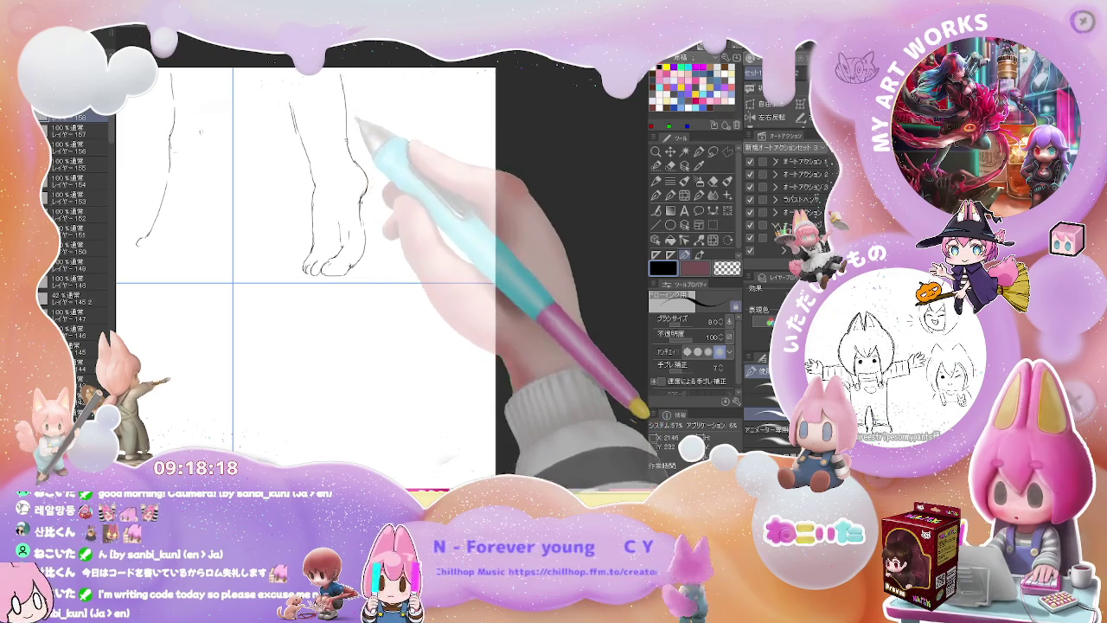
pyautogui.moveTo(313, 178); pyautogui.dragTo(308, 149)
pyautogui.moveTo(283, 79); pyautogui.dragTo(324, 179)
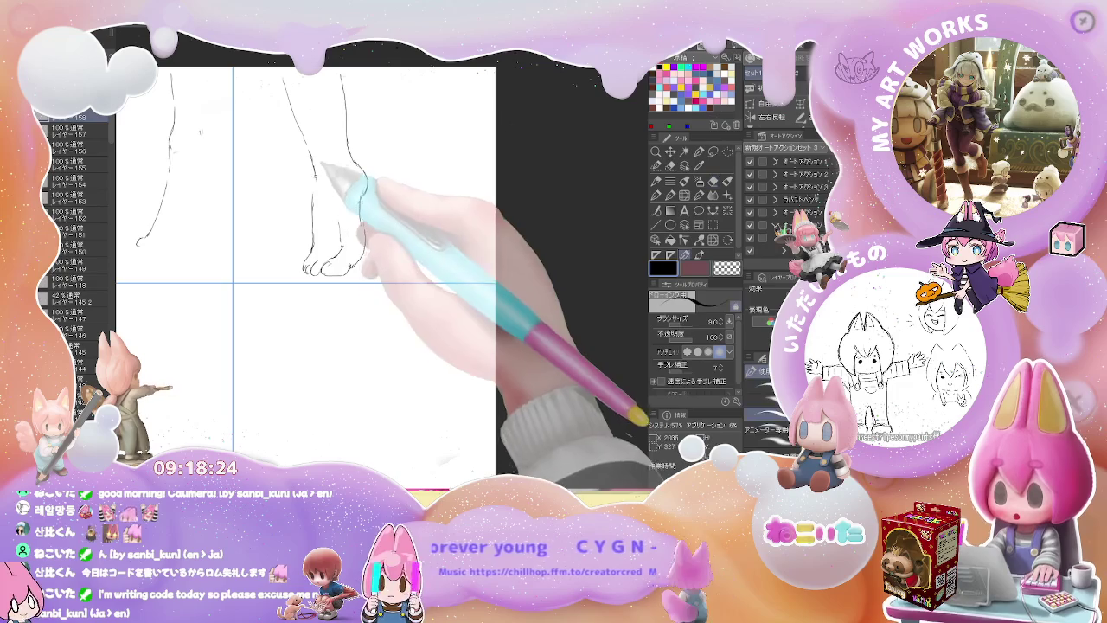
# - Erase stray lines and move the view to the empty panel below
pyautogui.press('p')
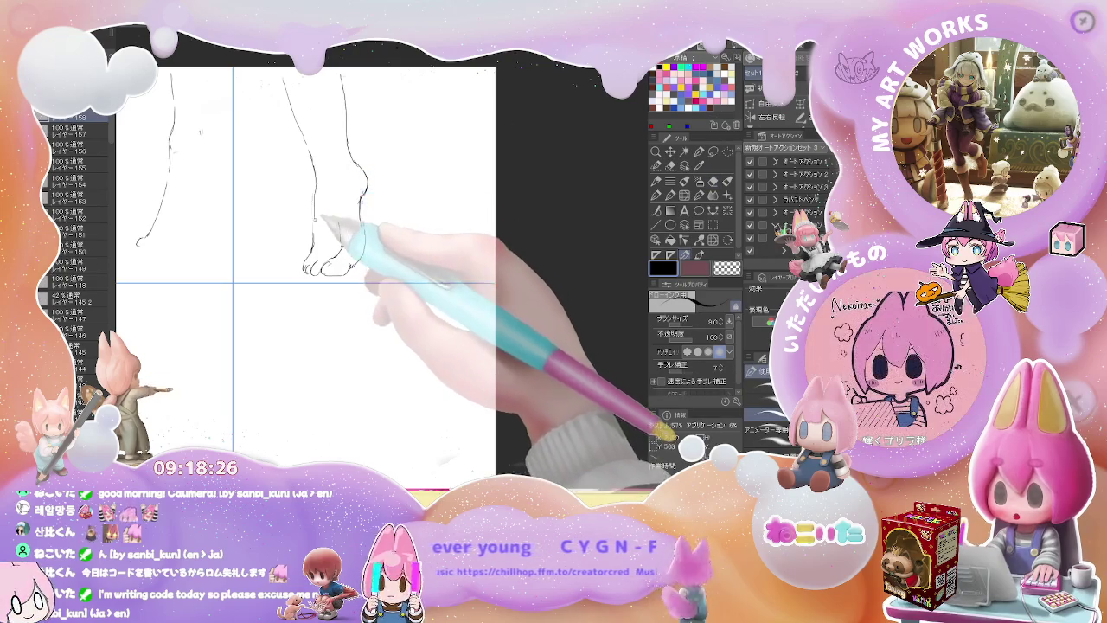
pyautogui.press('e')
pyautogui.moveTo(395, 228); pyautogui.dragTo(334, 218)
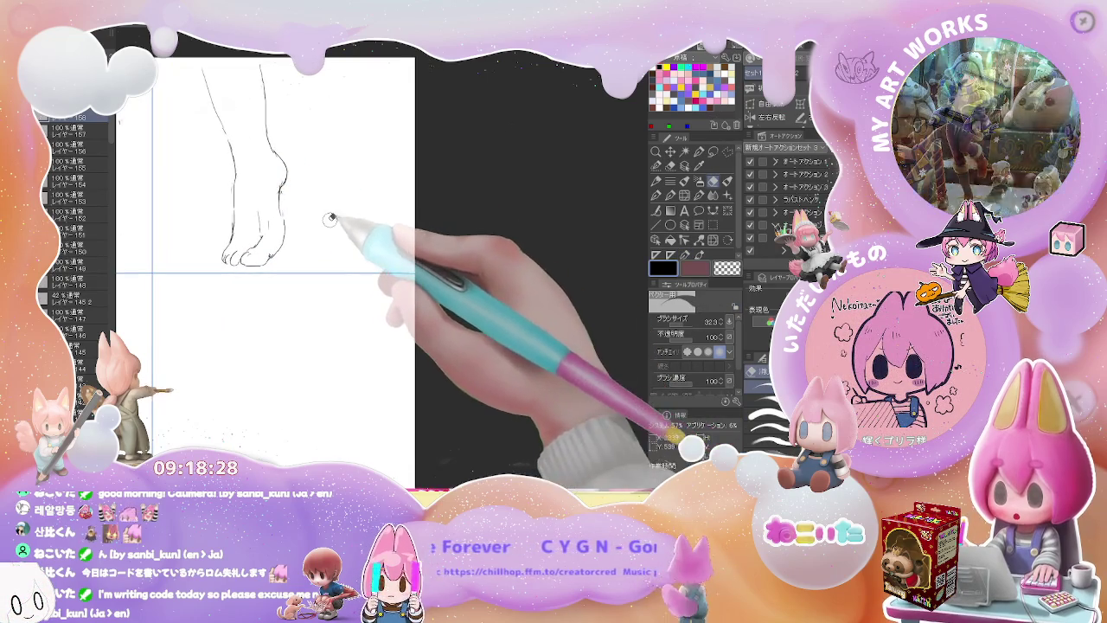
pyautogui.press('p')
pyautogui.moveTo(309, 259); pyautogui.dragTo(343, 112)
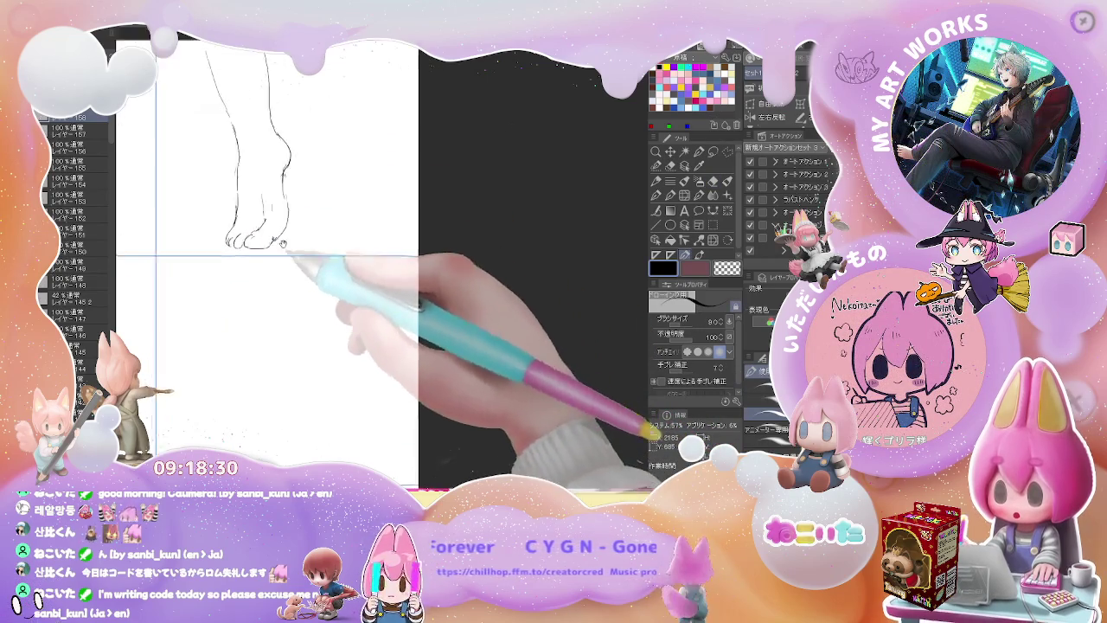
# - Draw the side-view leg's front line down to the toes and the top of the foot
pyautogui.moveTo(268, 154); pyautogui.dragTo(304, 279)
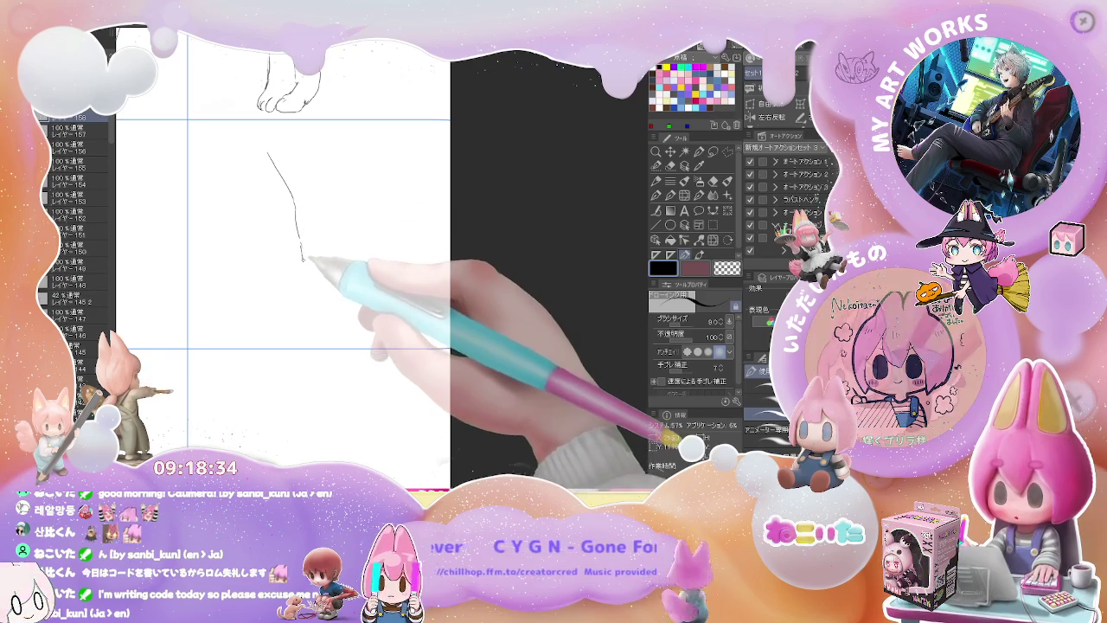
pyautogui.moveTo(304, 282)
pyautogui.mouseDown()
pyautogui.moveTo(284, 305)
pyautogui.moveTo(301, 303)
pyautogui.mouseUp()
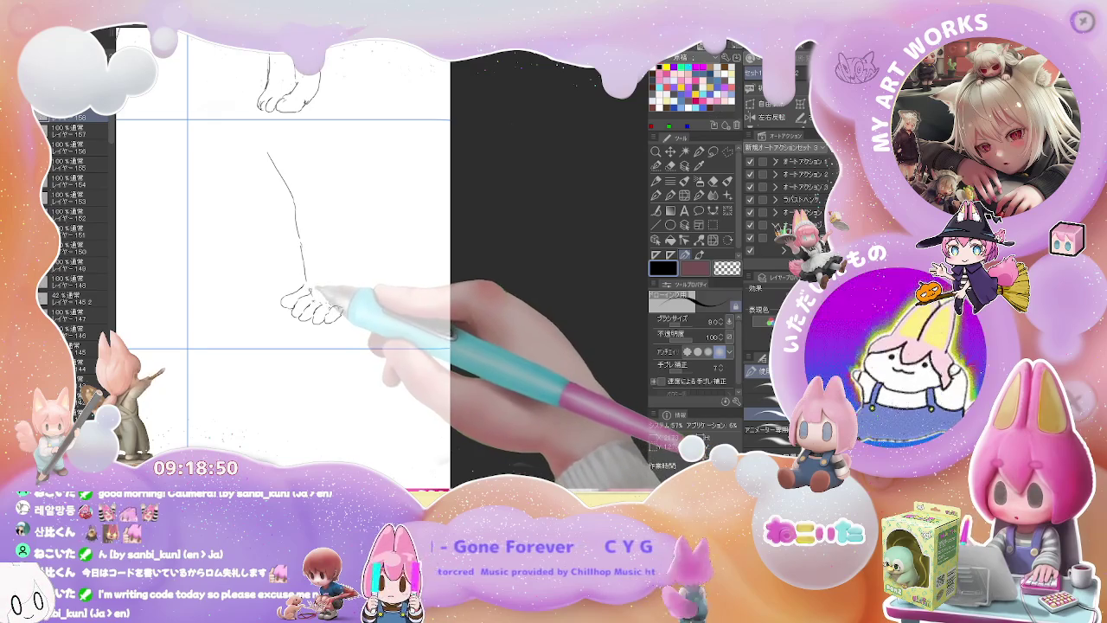
pyautogui.moveTo(356, 307)
pyautogui.mouseDown()
pyautogui.moveTo(368, 259)
pyautogui.moveTo(358, 305)
pyautogui.mouseUp()
pyautogui.press('e')
pyautogui.press('p')
# - Add the instep line, clean marks near the toes, and draw the back of the leg
pyautogui.moveTo(362, 259); pyautogui.dragTo(374, 210)
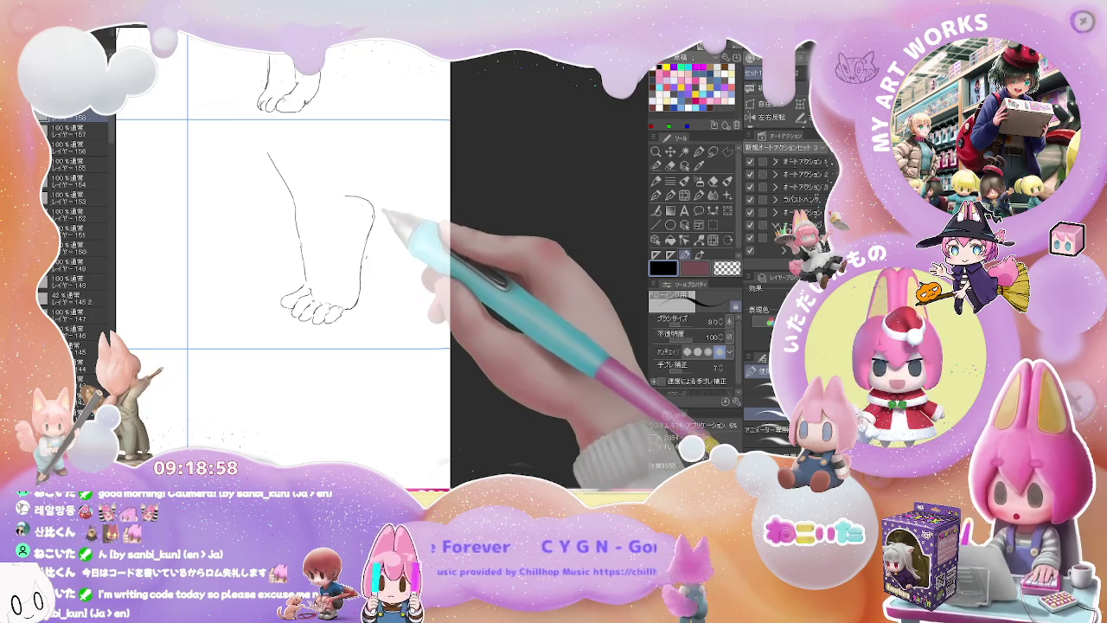
pyautogui.press('e')
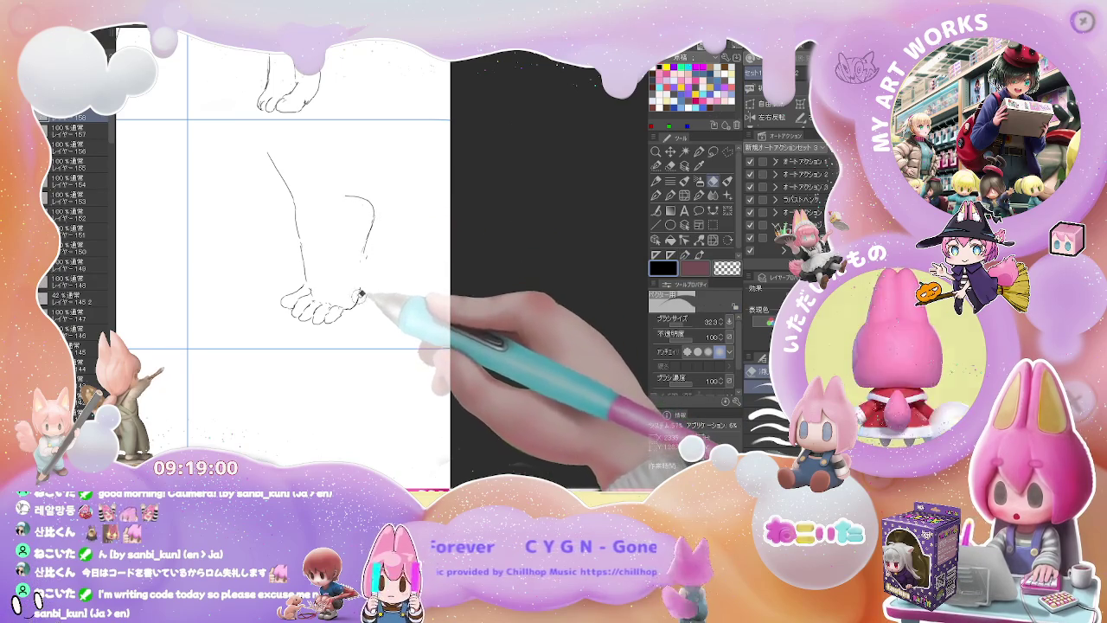
pyautogui.press('p')
pyautogui.moveTo(359, 304); pyautogui.dragTo(364, 252)
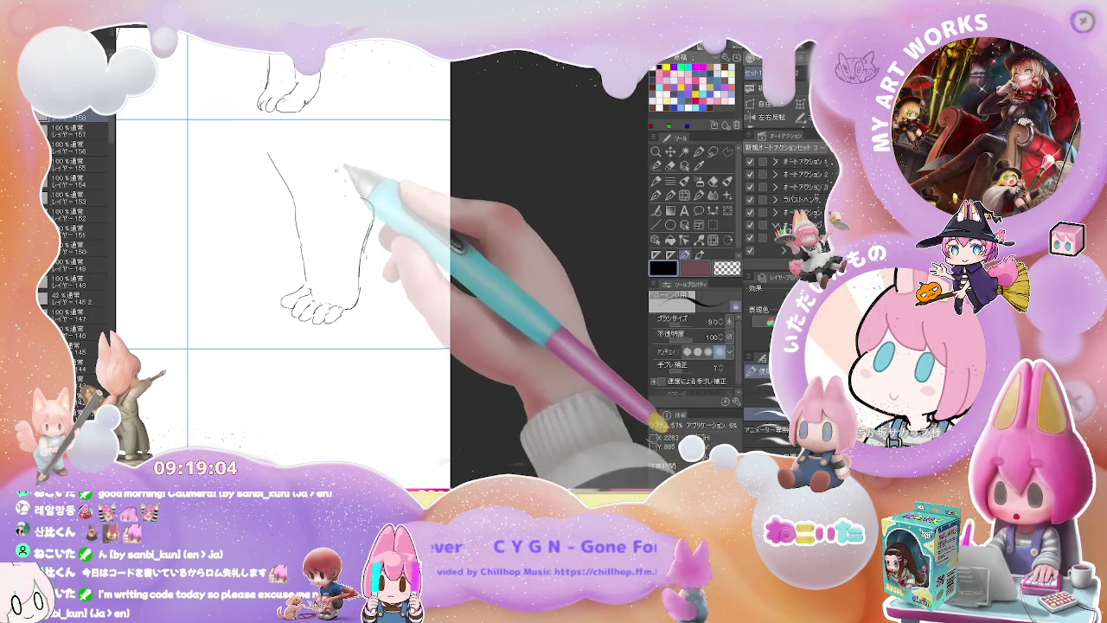
pyautogui.moveTo(312, 129); pyautogui.dragTo(316, 163)
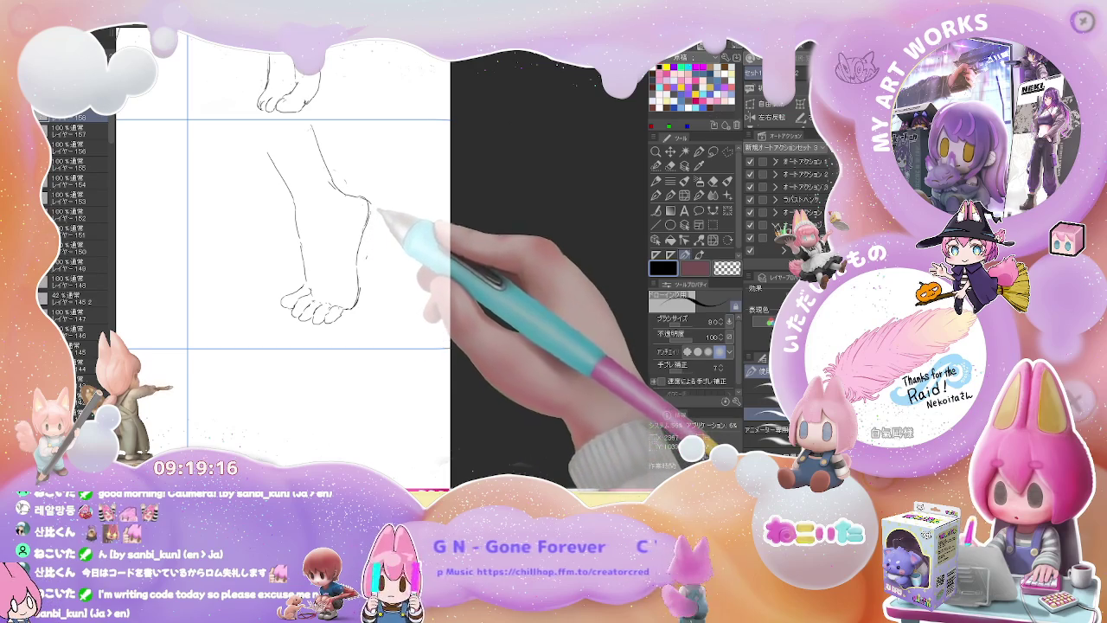
pyautogui.press('e')
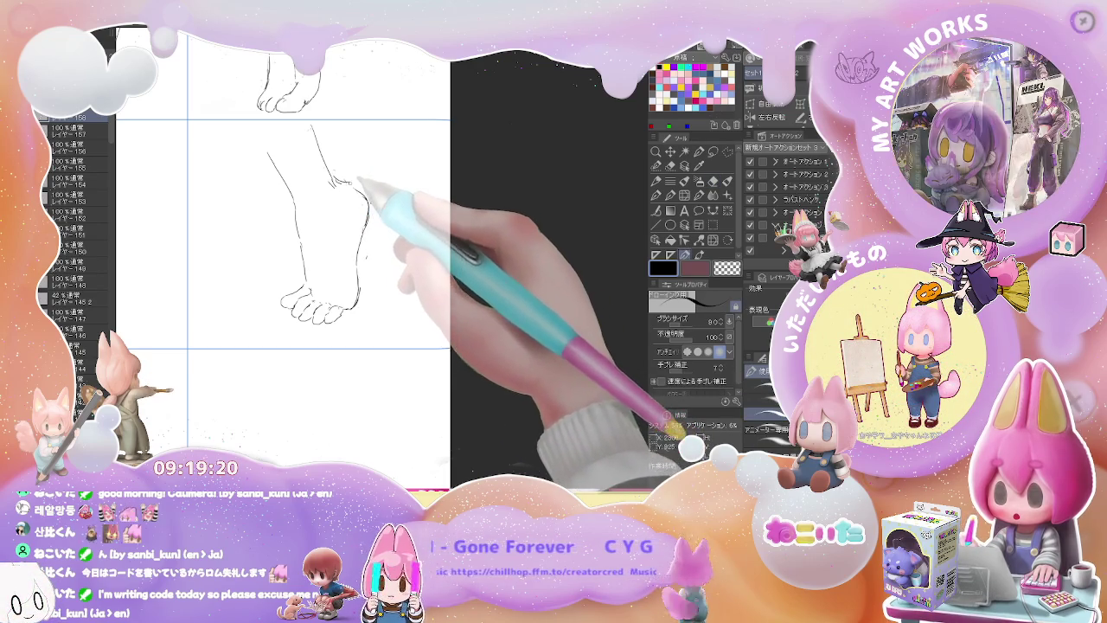
pyautogui.press('p')
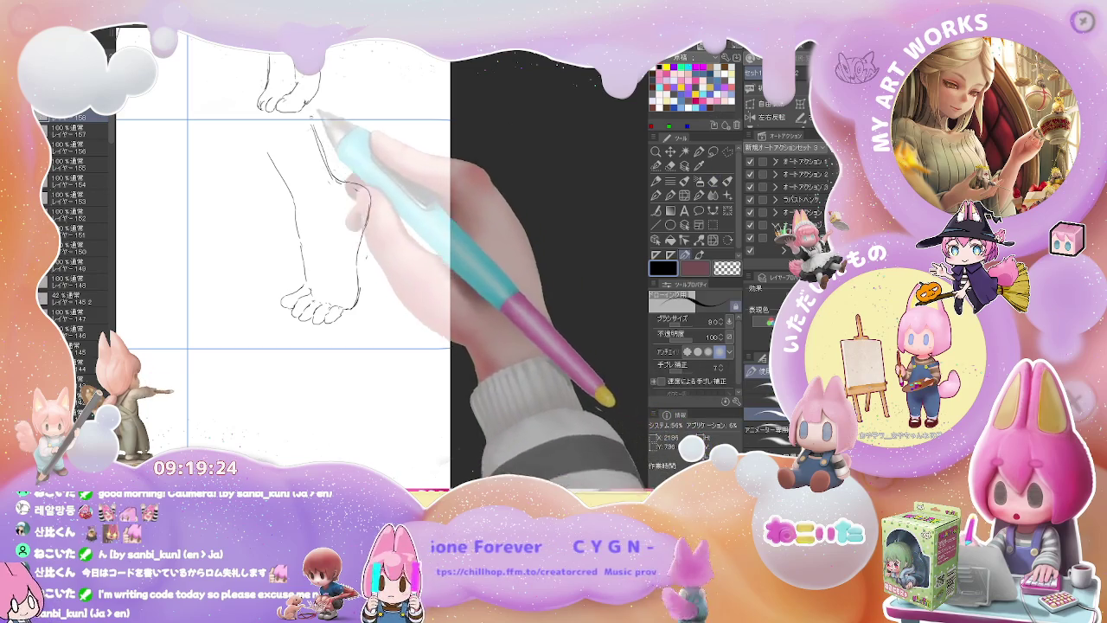
pyautogui.scroll(-2, 342, 303)
# - Draw the tiptoe foot's leg, raised heel curve, ankle front and toes
pyautogui.scroll(-2, 352, 284)
pyautogui.scroll(1, 351, 283)
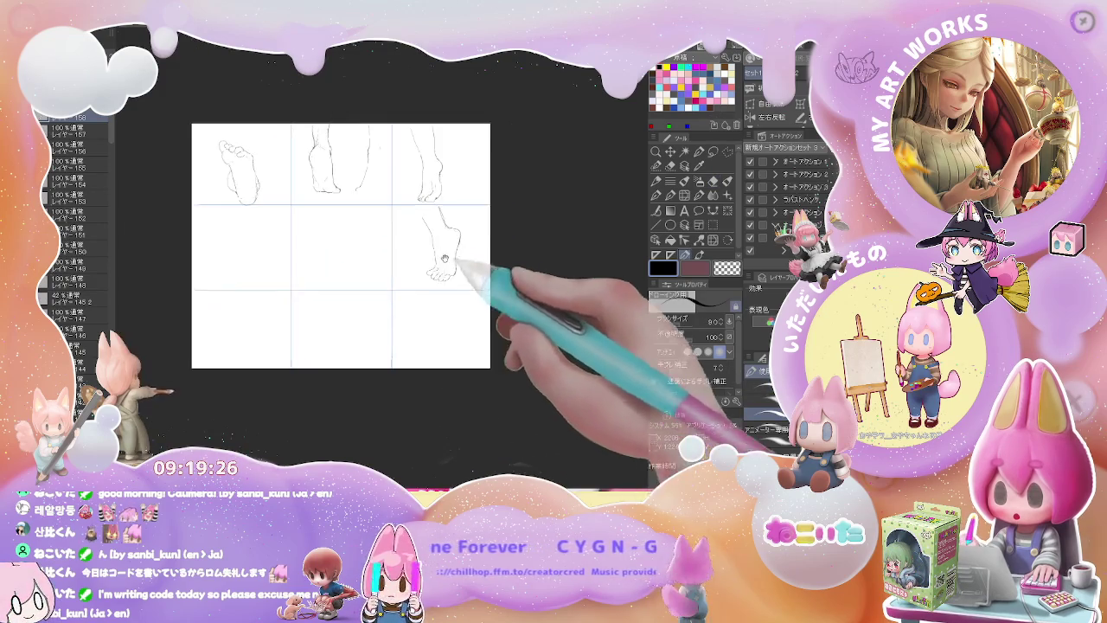
pyautogui.scroll(2, 445, 248)
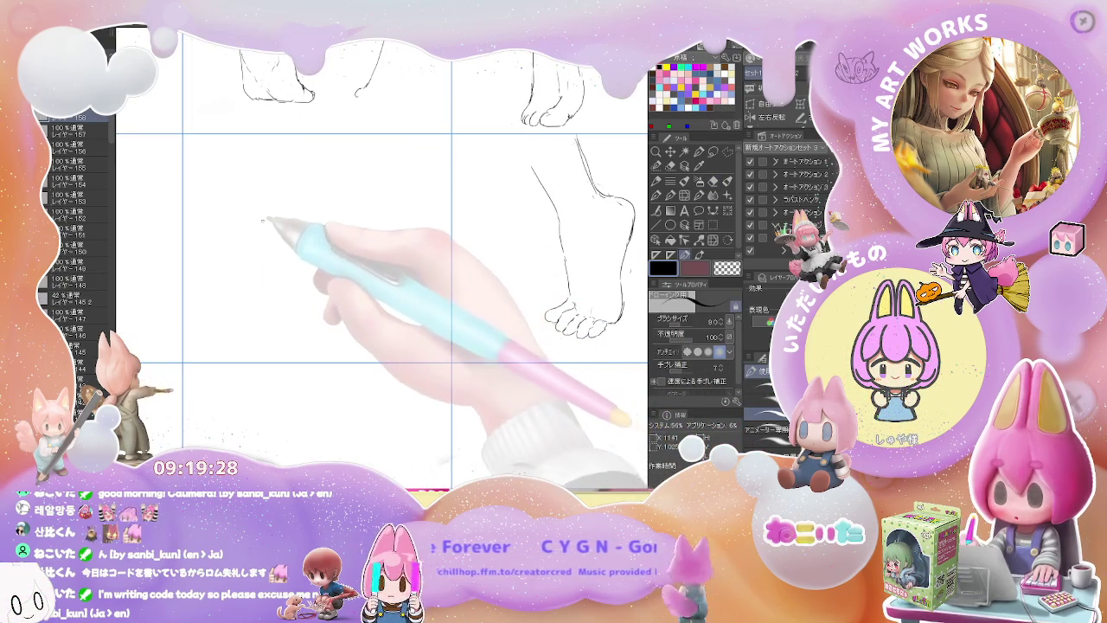
pyautogui.moveTo(281, 171); pyautogui.dragTo(275, 217)
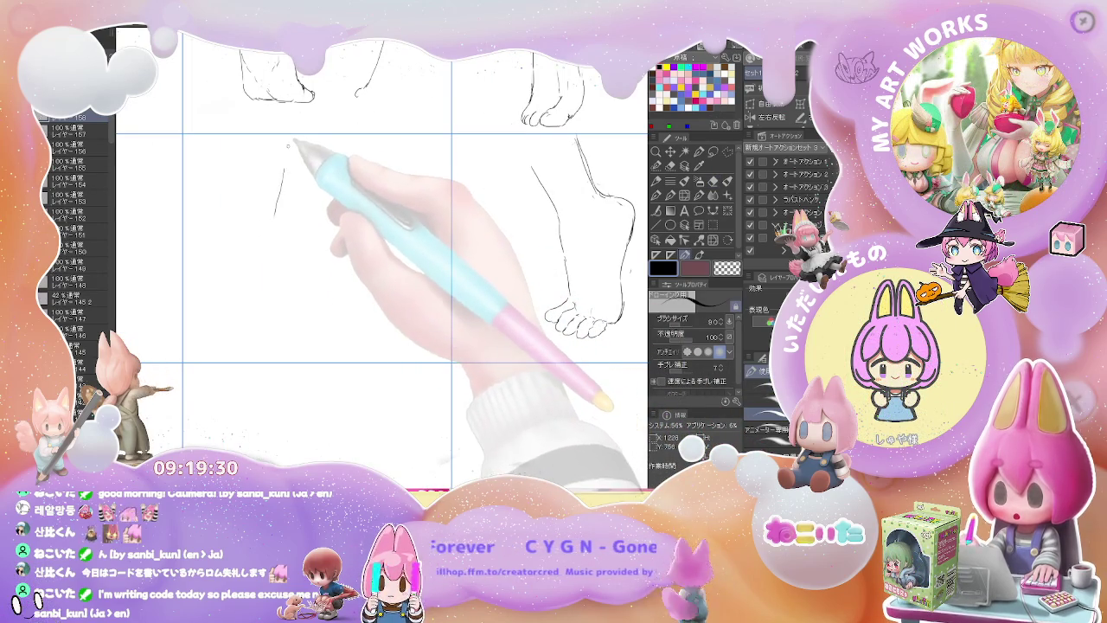
pyautogui.moveTo(289, 146)
pyautogui.mouseDown()
pyautogui.moveTo(253, 254)
pyautogui.moveTo(275, 287)
pyautogui.mouseUp()
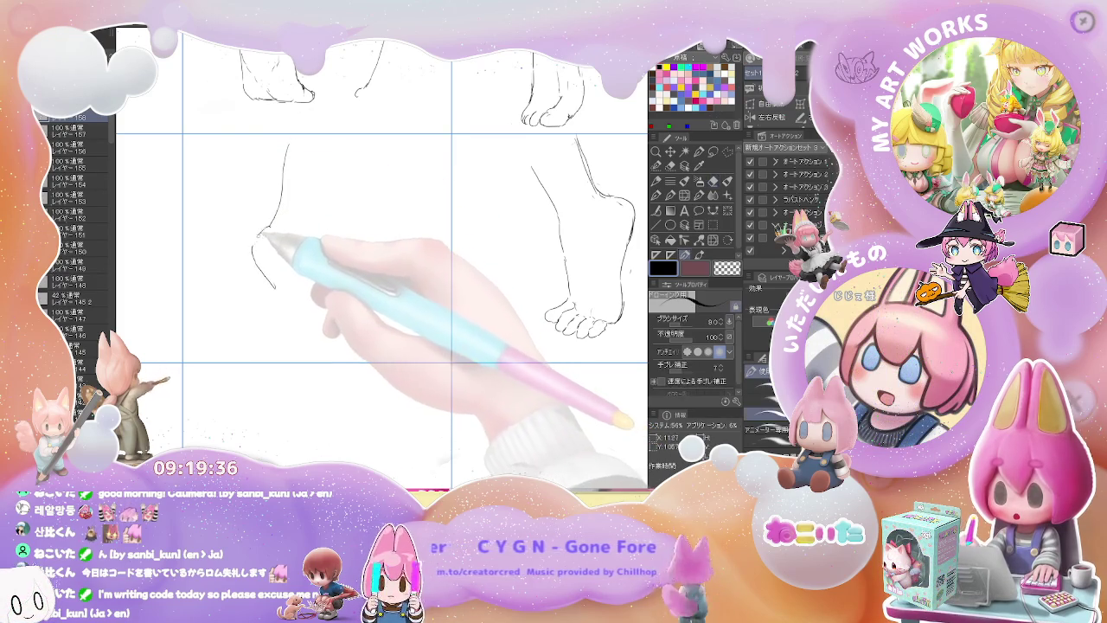
pyautogui.moveTo(255, 244); pyautogui.dragTo(318, 345)
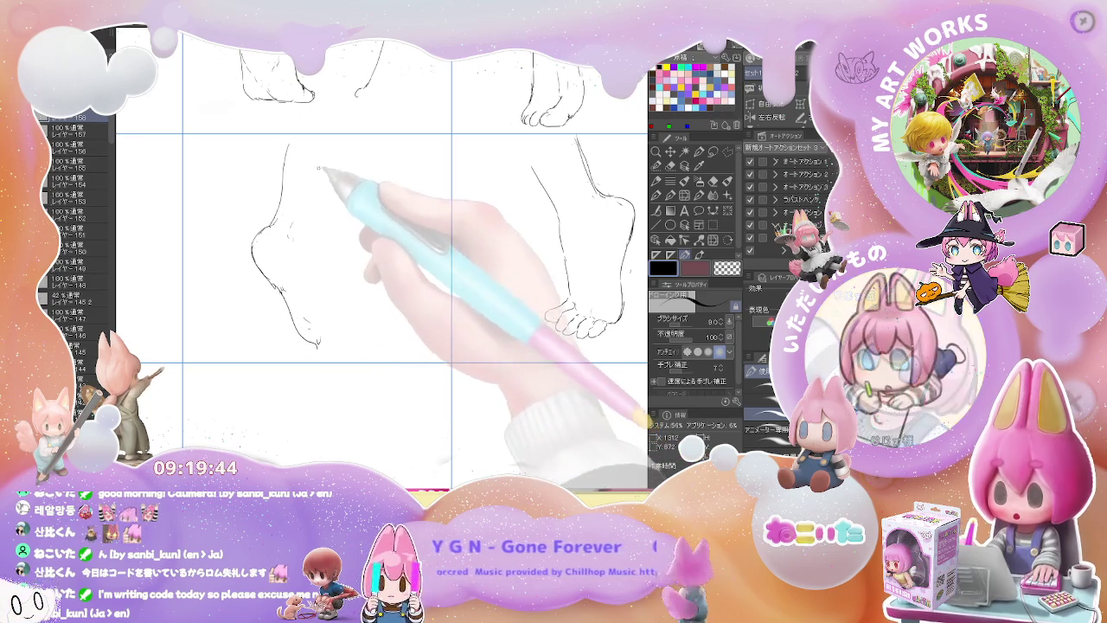
pyautogui.moveTo(338, 156); pyautogui.dragTo(322, 278)
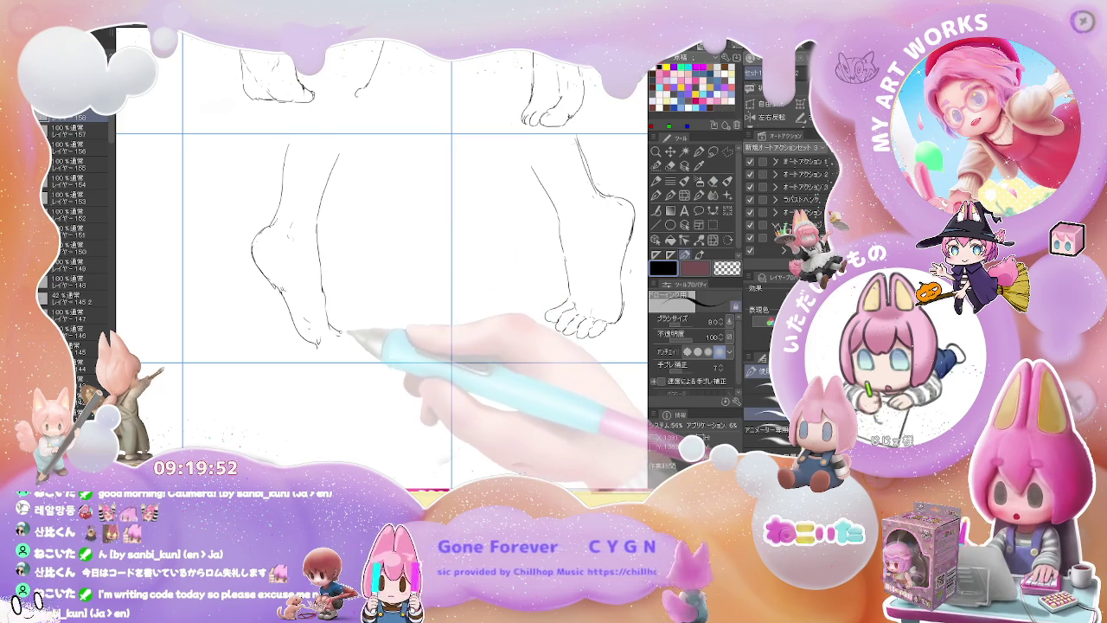
pyautogui.moveTo(339, 334); pyautogui.dragTo(354, 341)
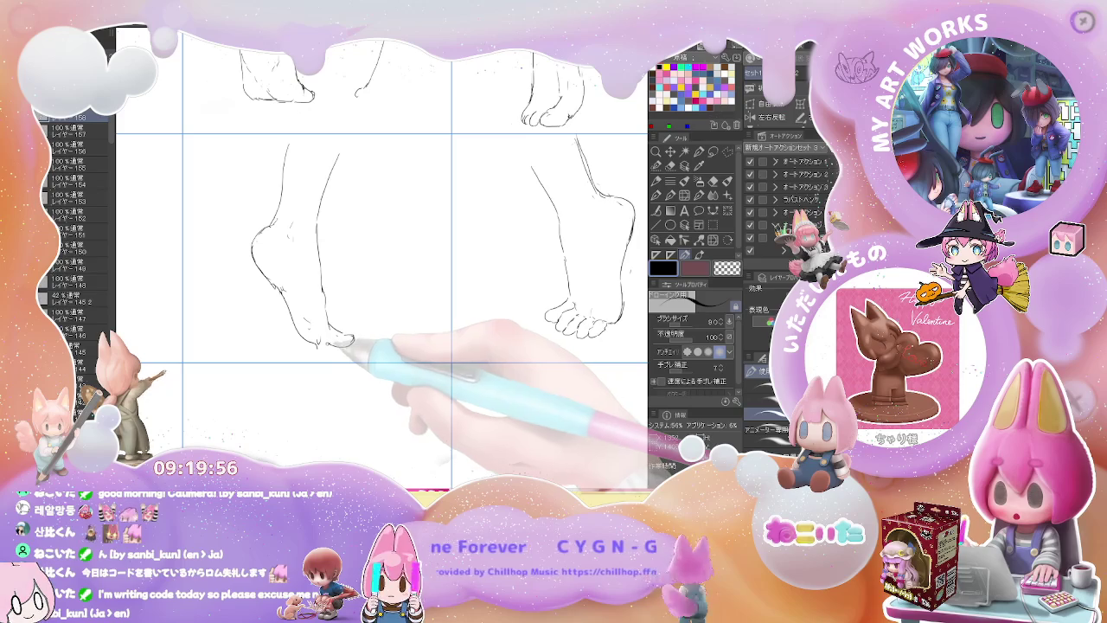
# - Erase stray marks and tidy the lines around the tiptoe foot's toes
pyautogui.press('e')
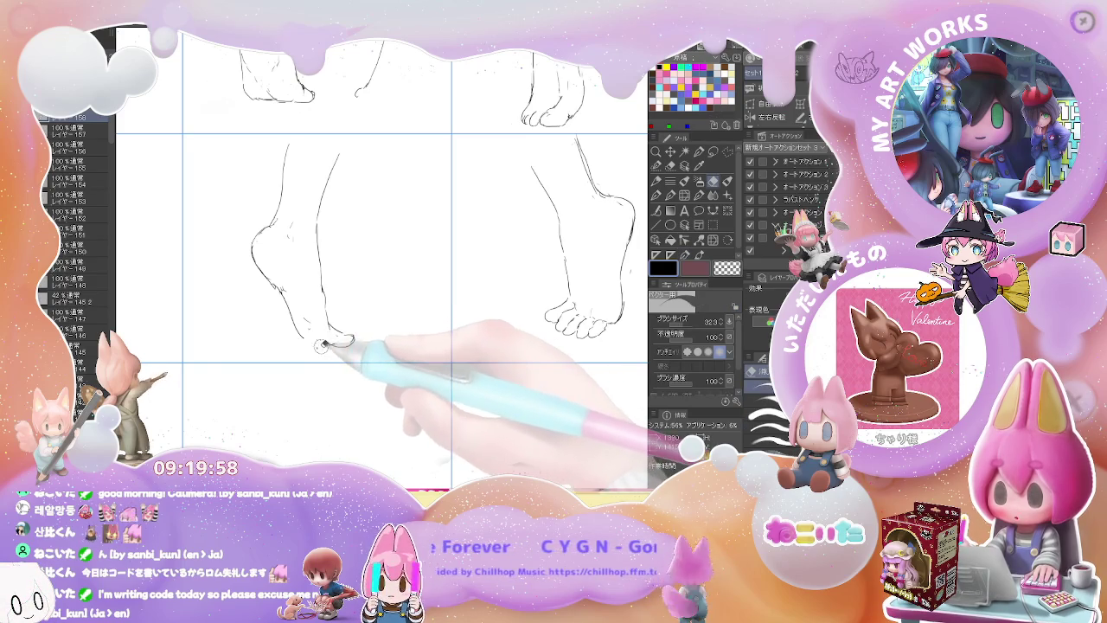
pyautogui.moveTo(322, 346); pyautogui.dragTo(324, 339)
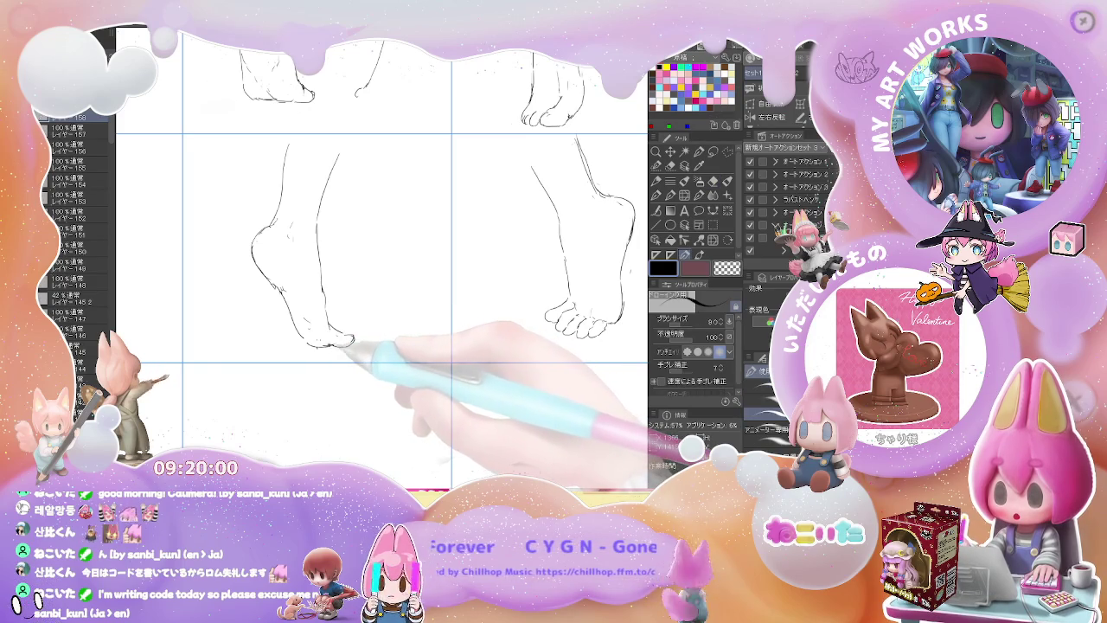
pyautogui.press('e')
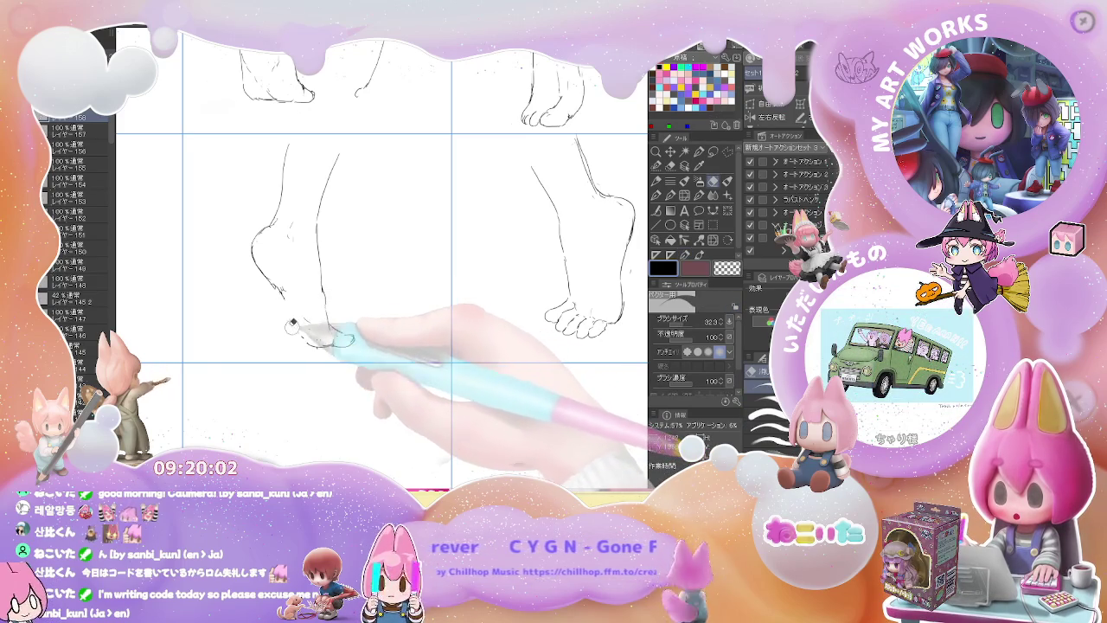
pyautogui.moveTo(290, 309)
pyautogui.mouseDown()
pyautogui.moveTo(305, 336)
pyautogui.moveTo(348, 344)
pyautogui.mouseUp()
pyautogui.press('p')
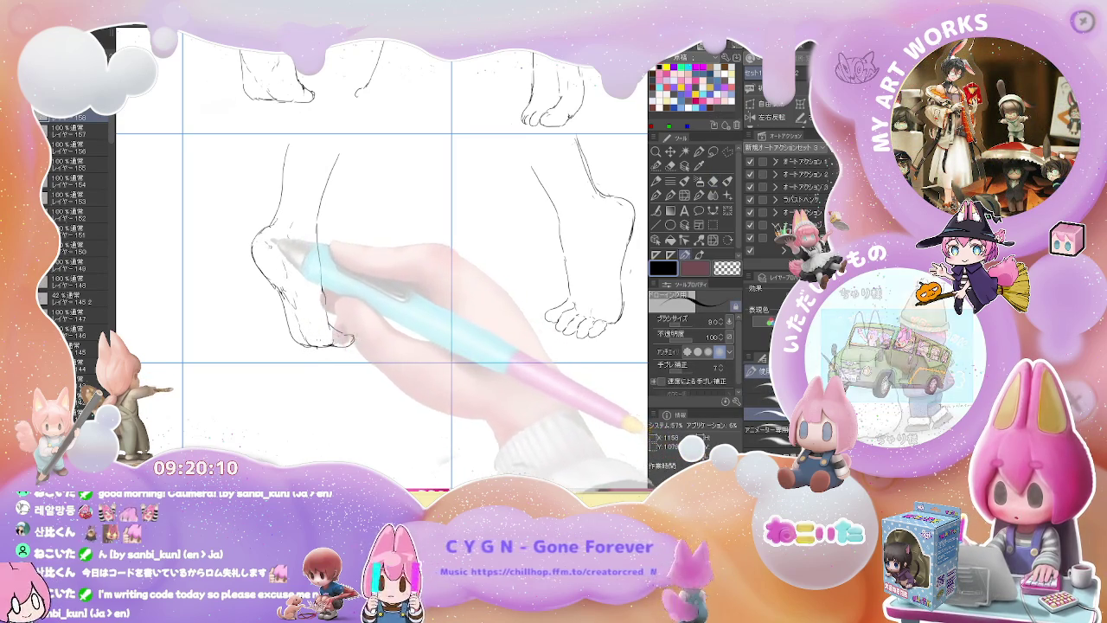
pyautogui.press('e')
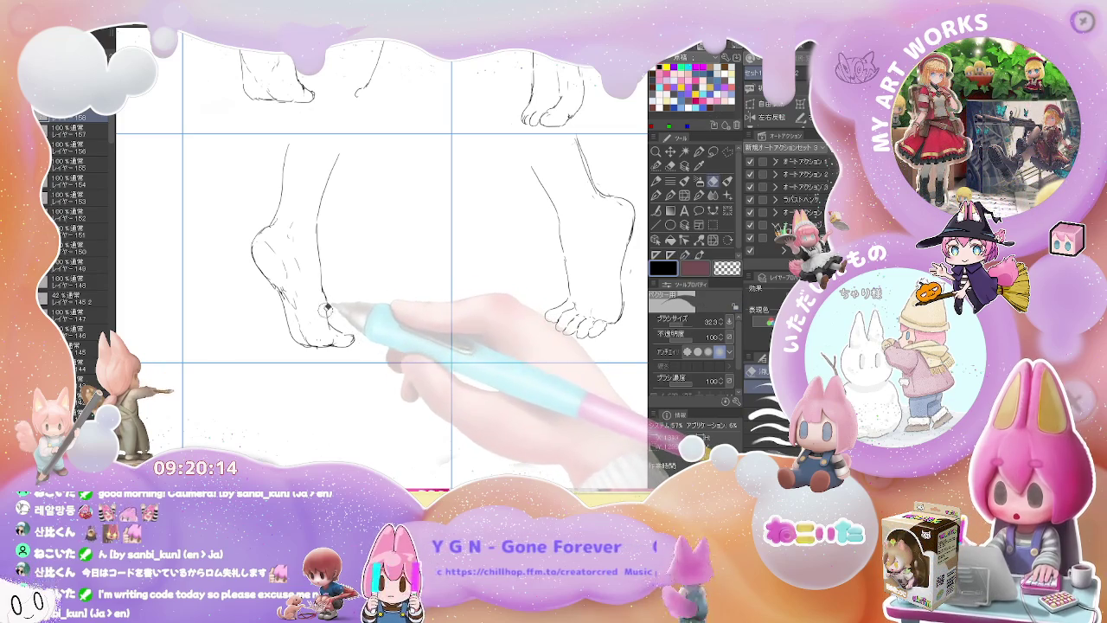
pyautogui.press('p')
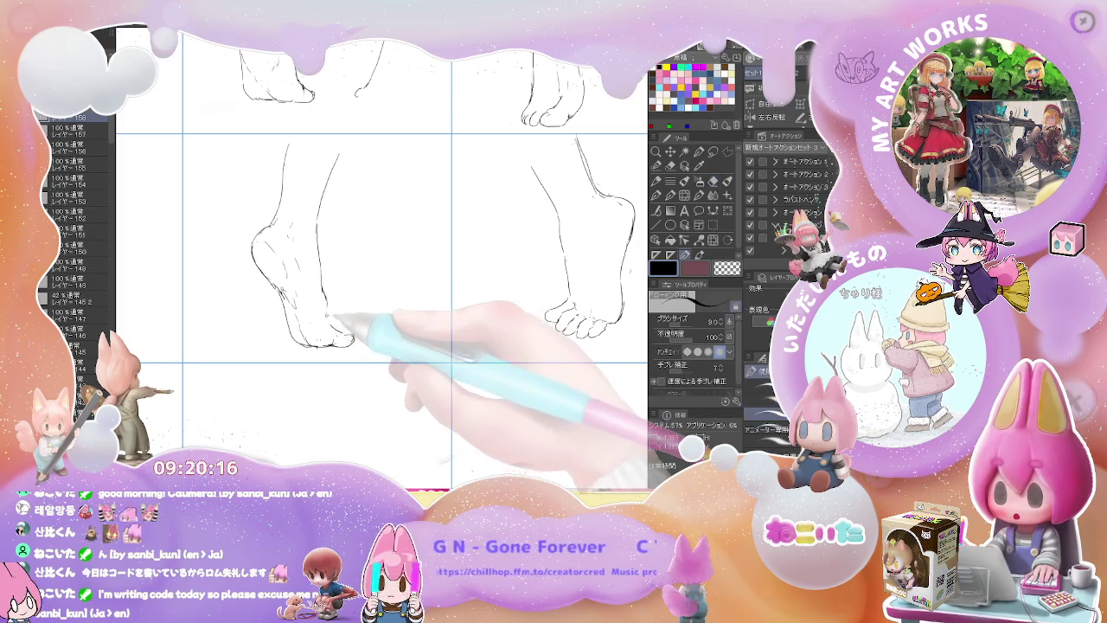
pyautogui.press('e')
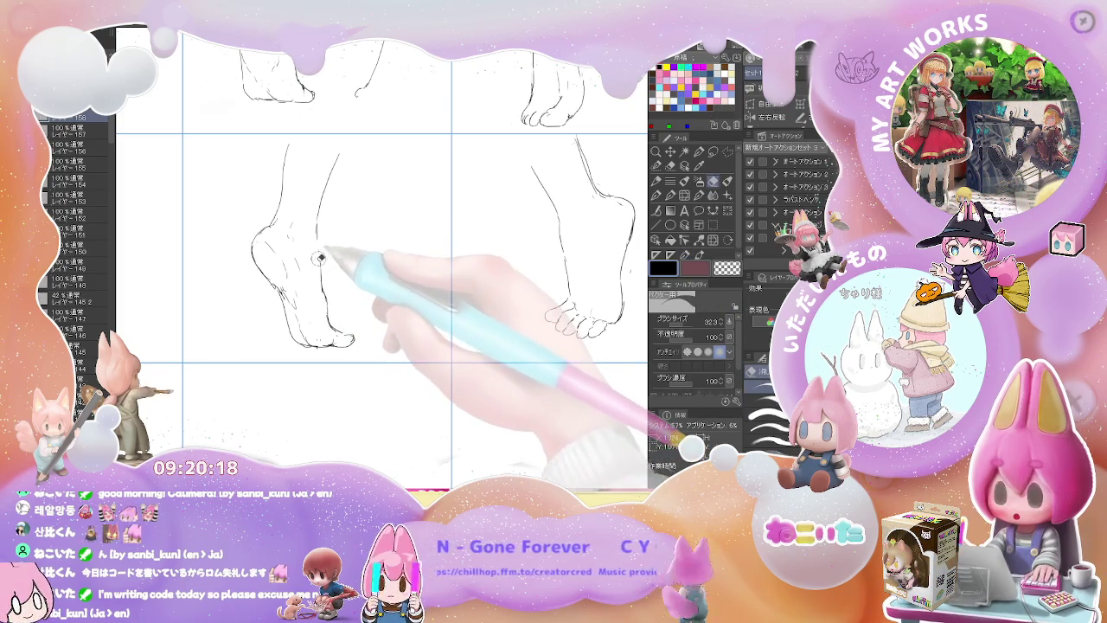
pyautogui.press('p')
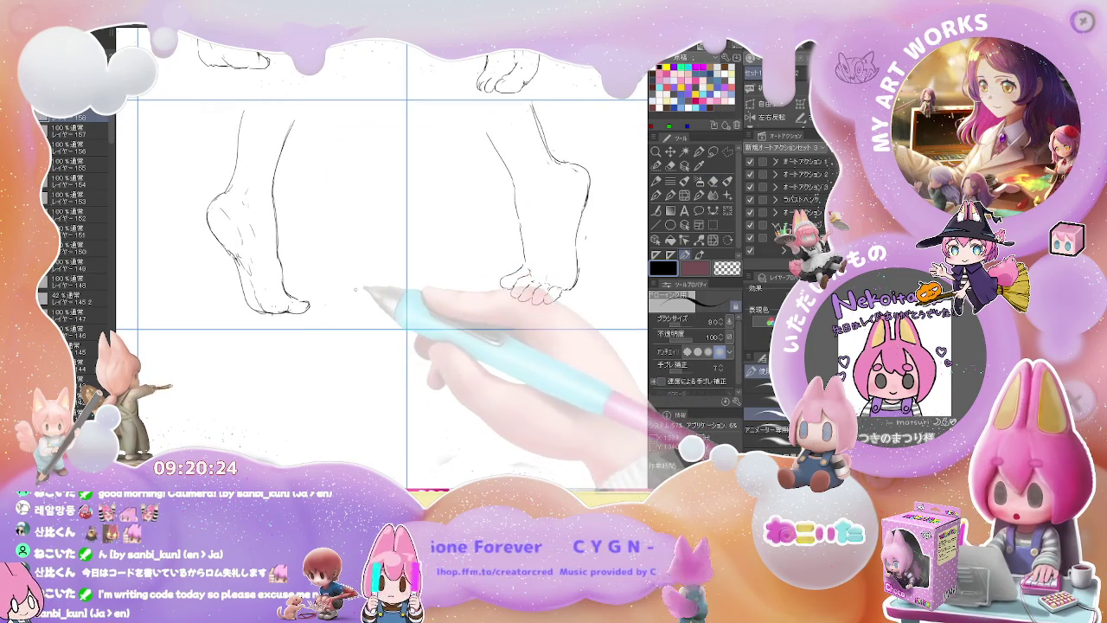
# - Zoom out to frame the whole sheet with all five foot studies
pyautogui.hotkey('ctrl', '-')
pyautogui.scroll(-3, 354, 290)
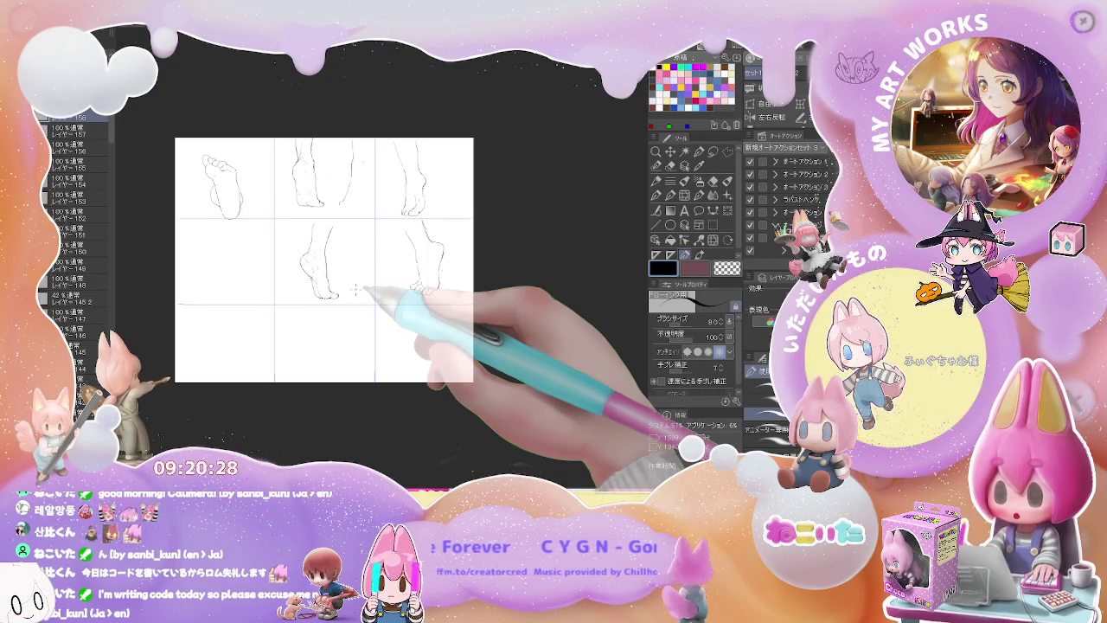
pyautogui.scroll(1, 355, 289)
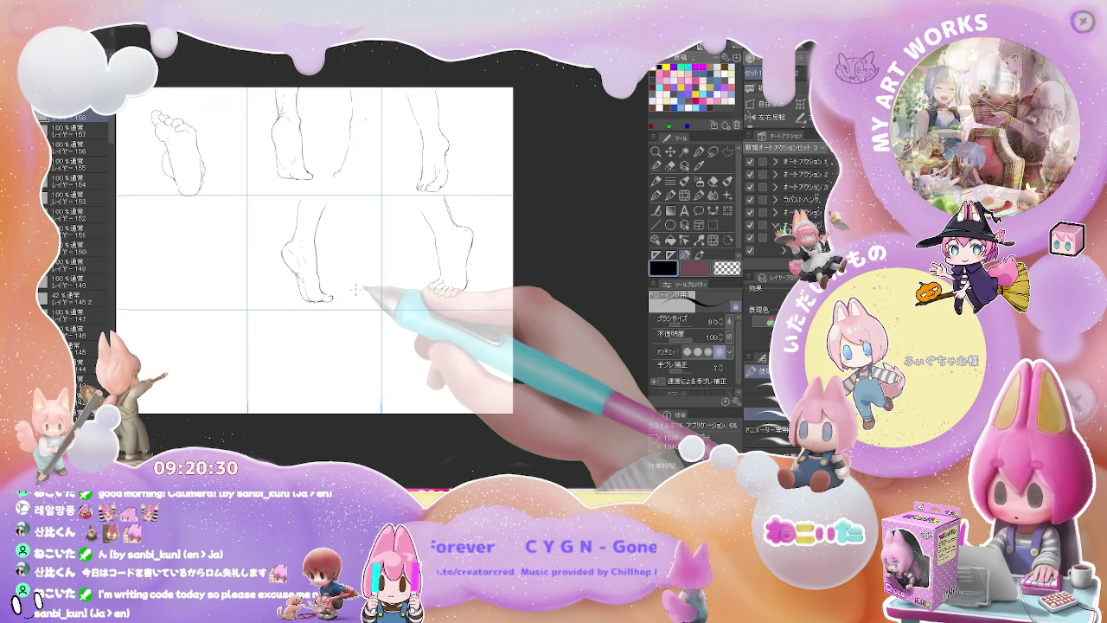